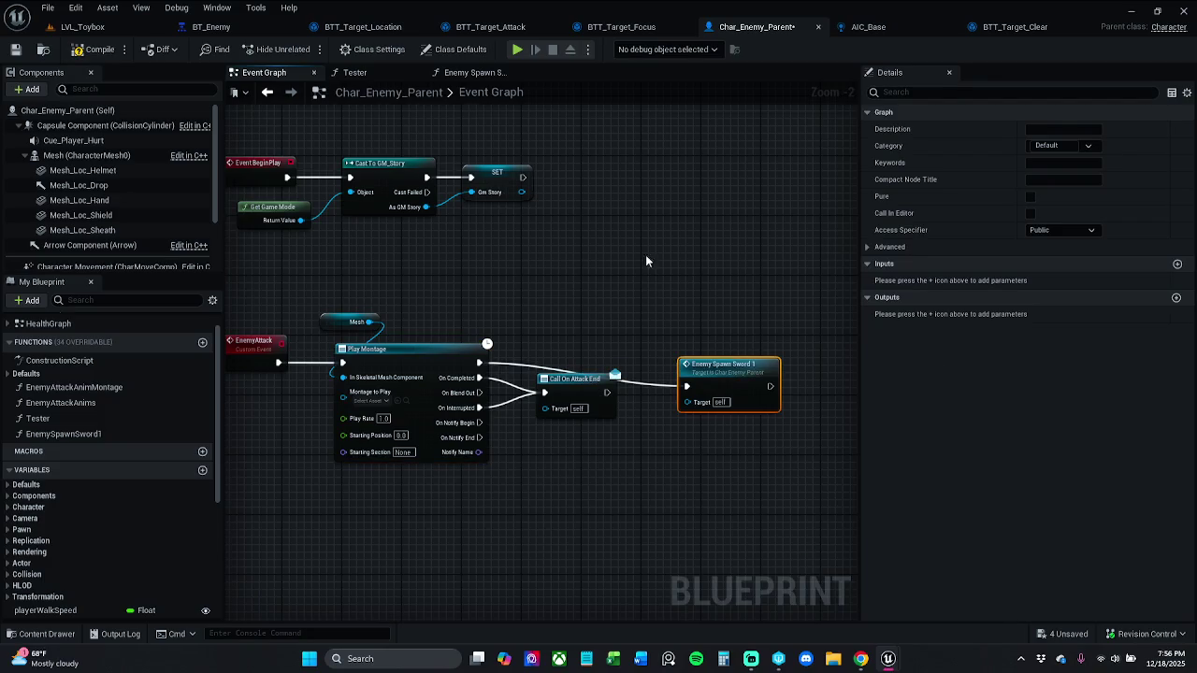
- Line up Enemy Spawn Sword 1 after Play Montage, play-test LVL_Toybox, then cut it from the attack chain
drag(731, 366, 746, 343)
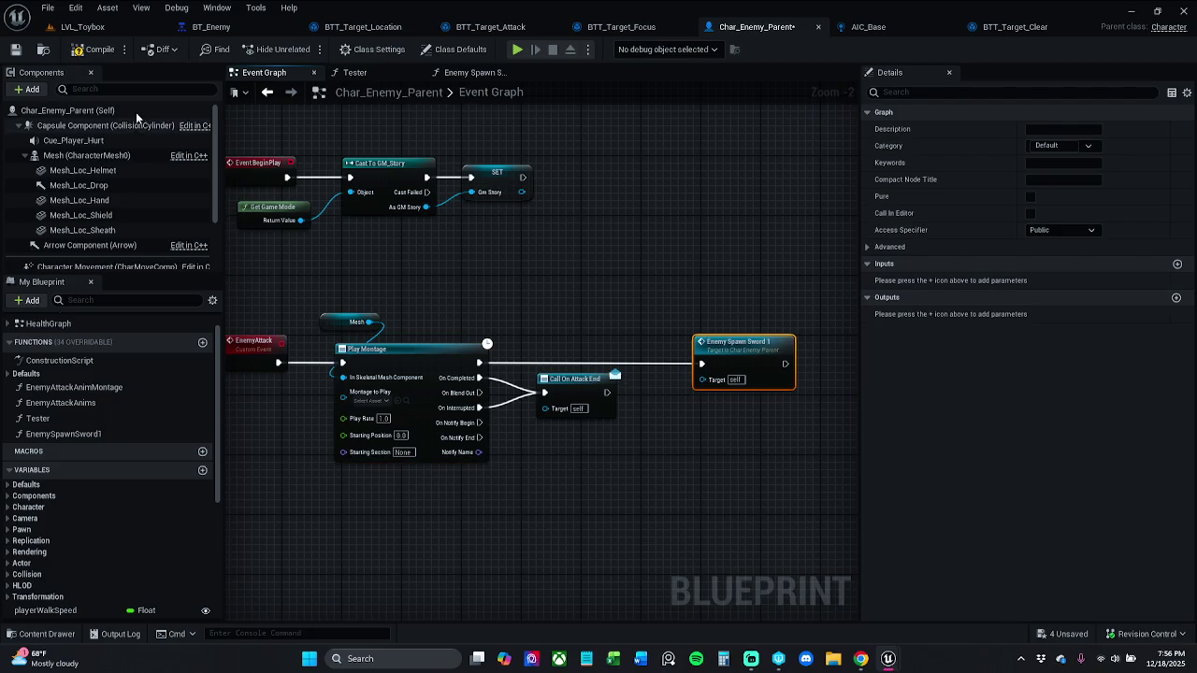
click(84, 26)
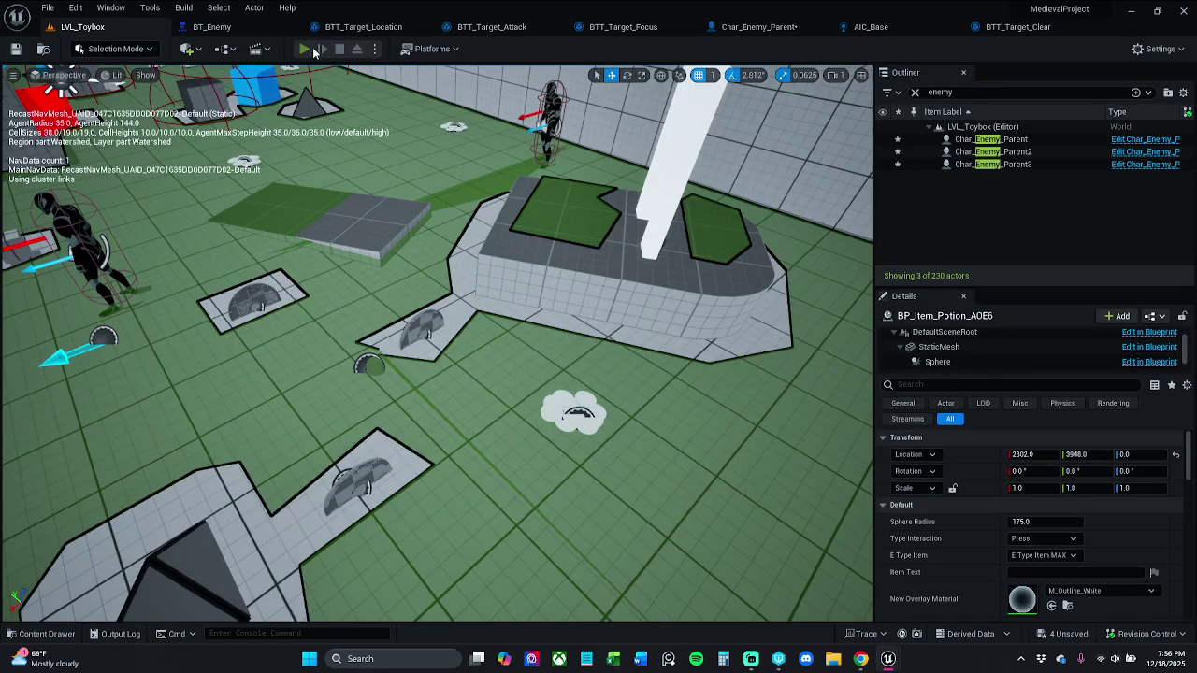
key(alt+p)
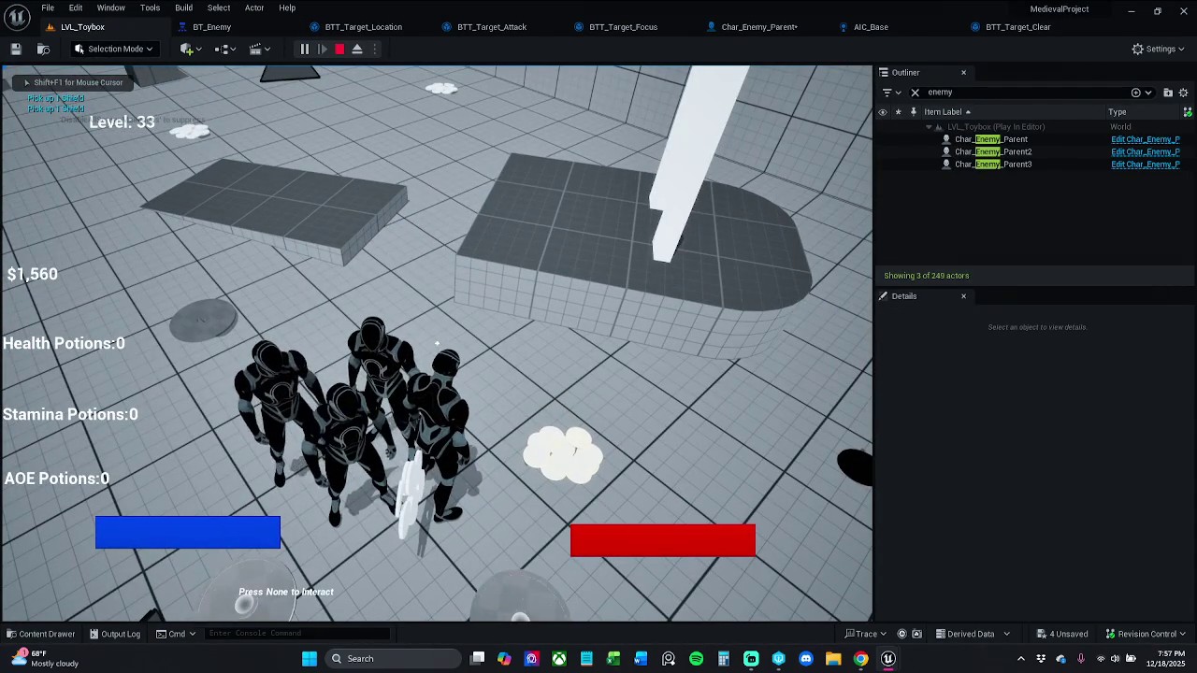
key(Escape)
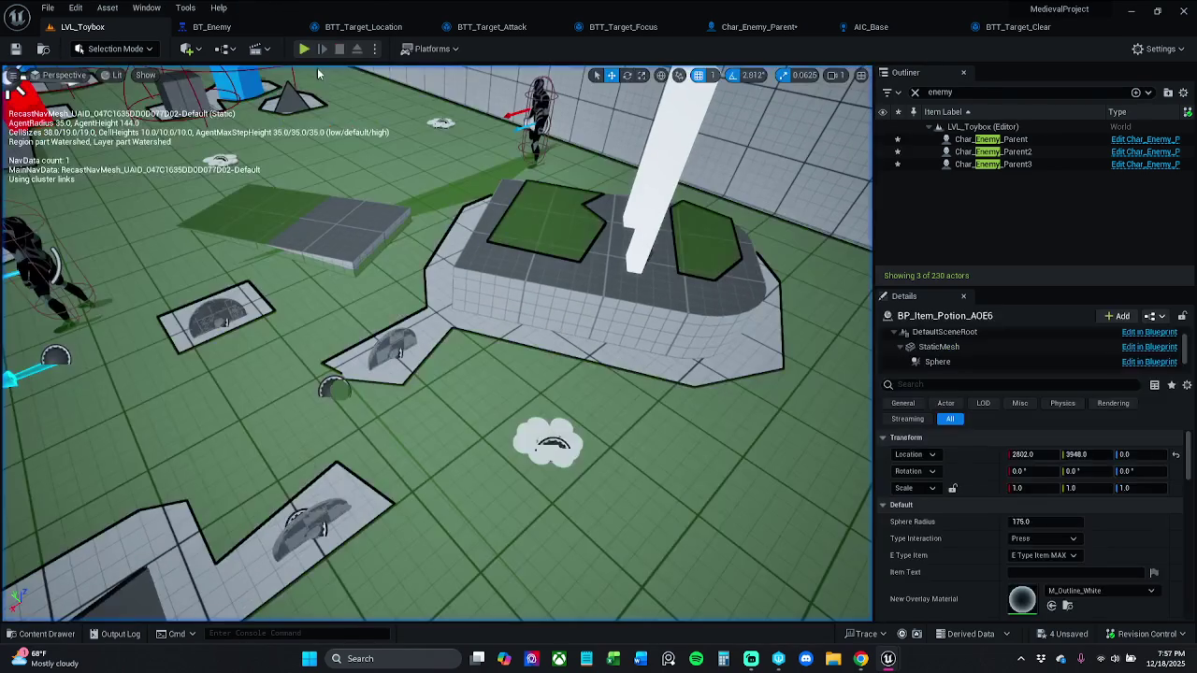
click(814, 28)
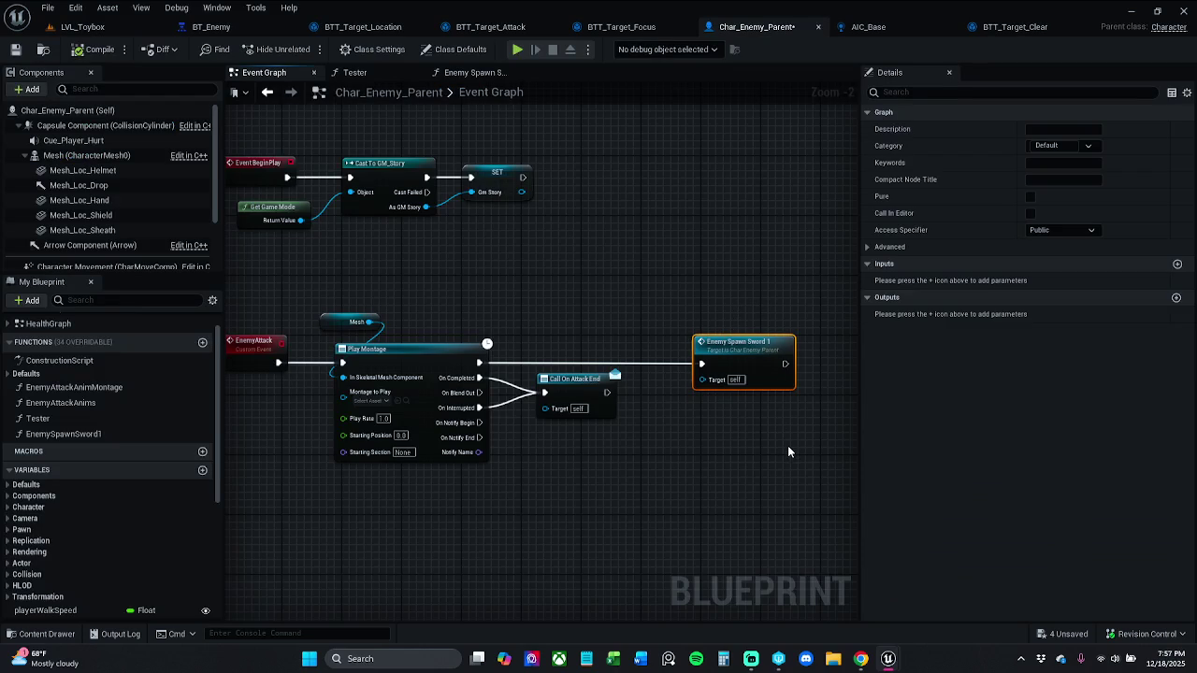
key(Delete)
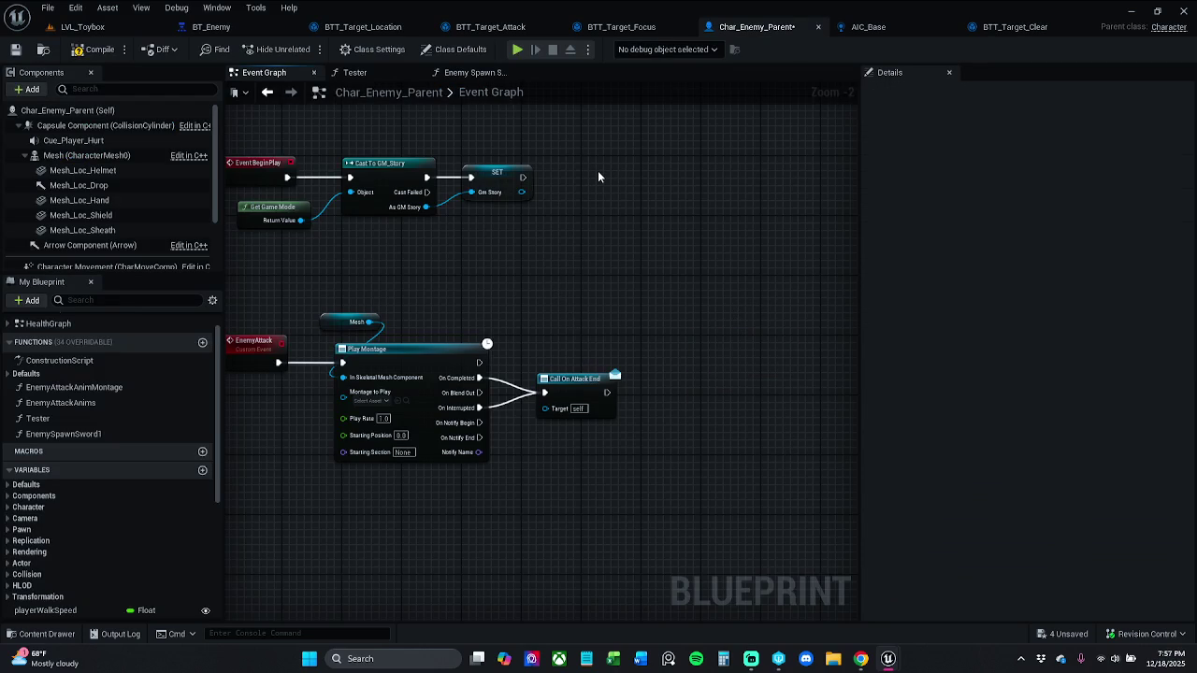
- Paste Enemy Spawn Sword 1, wire it after the BeginPlay SET, and inspect its function graph
key(ctrl+v)
drag(612, 204, 531, 179)
mouse_move(634, 172)
mouse_down()
mouse_move(611, 149)
mouse_move(547, 187)
mouse_move(530, 179)
mouse_up()
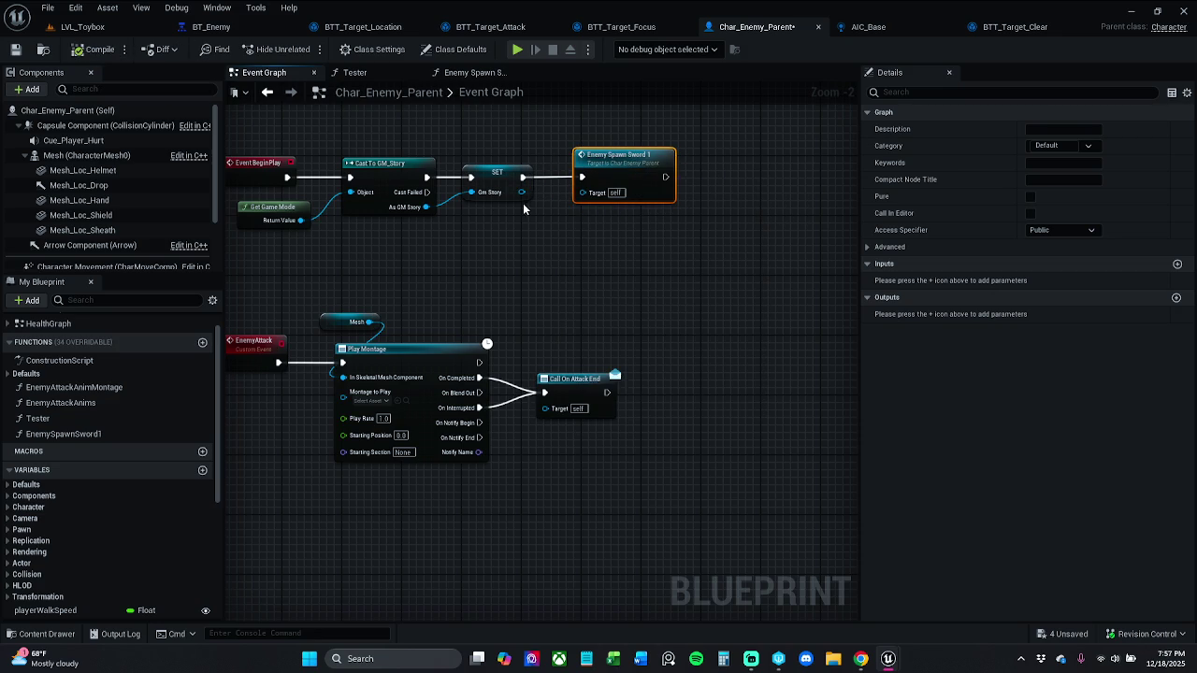
click(576, 250)
double_click(627, 191)
mouse_move(680, 212)
mouse_down()
mouse_move(561, 244)
mouse_move(519, 293)
mouse_up()
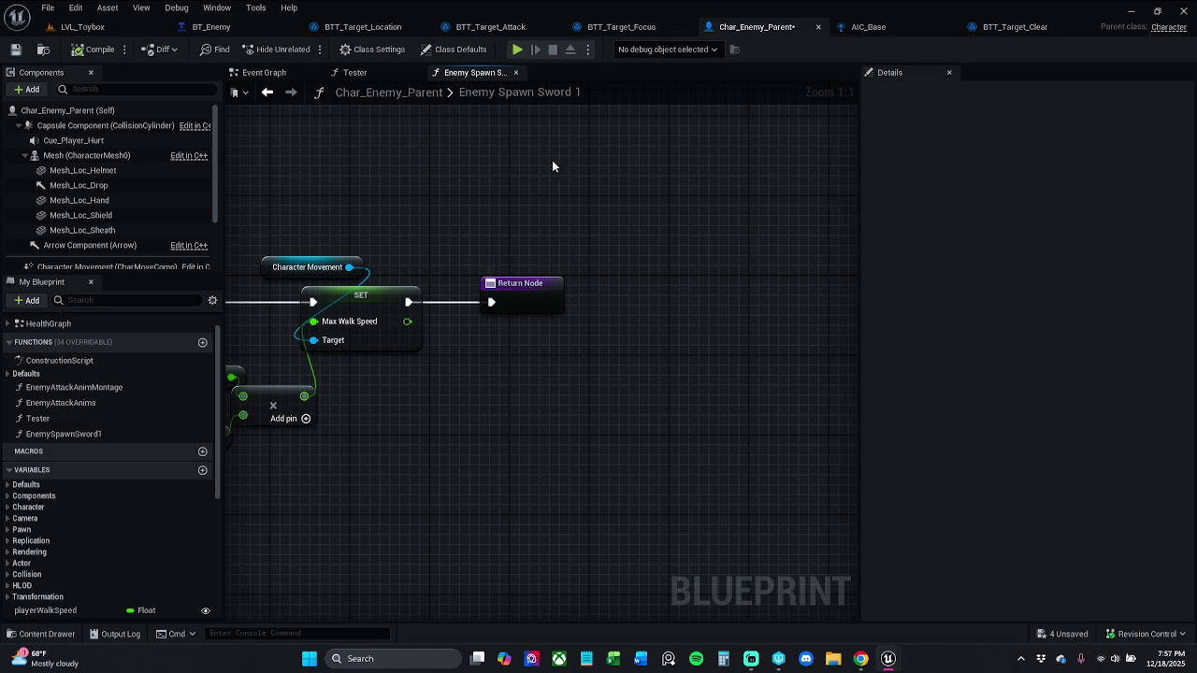
- Add a Print String after Enemy Spawn Sword 1 in the Event Graph, then switch to LVL_Toybox
click(263, 72)
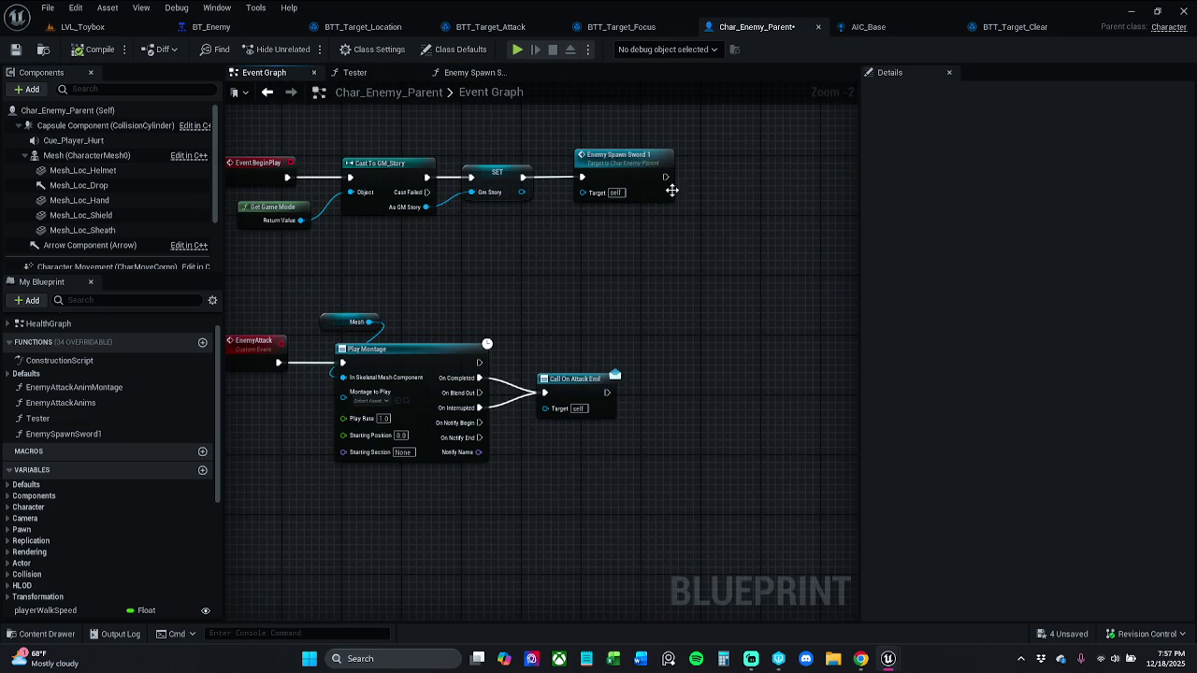
drag(664, 177, 727, 175)
text(pr)
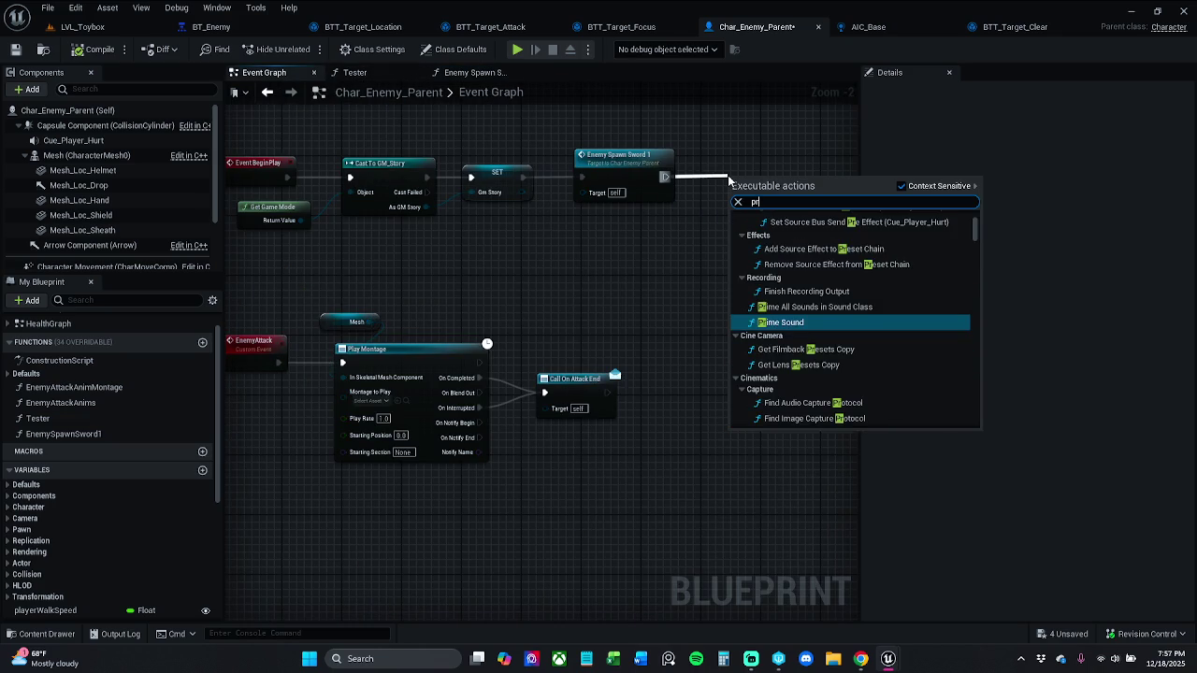
text(int)
key(Return)
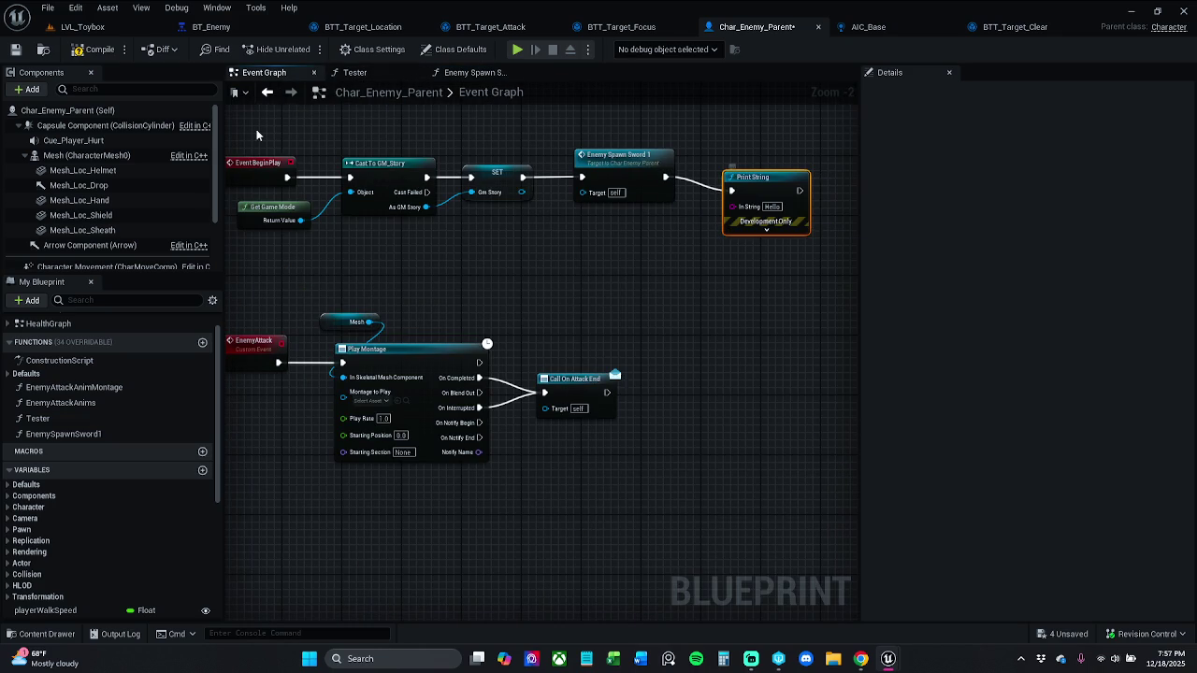
click(131, 27)
- Play-test the level, then clear the enemy filter in the Outliner
click(304, 48)
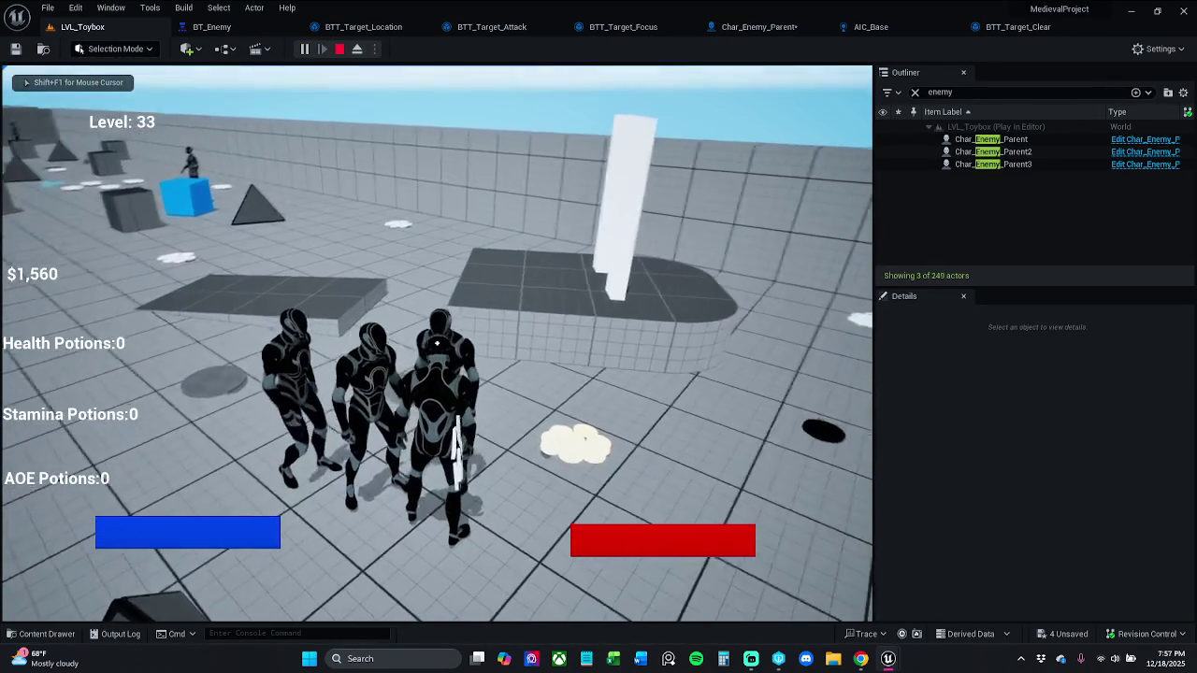
key(Escape)
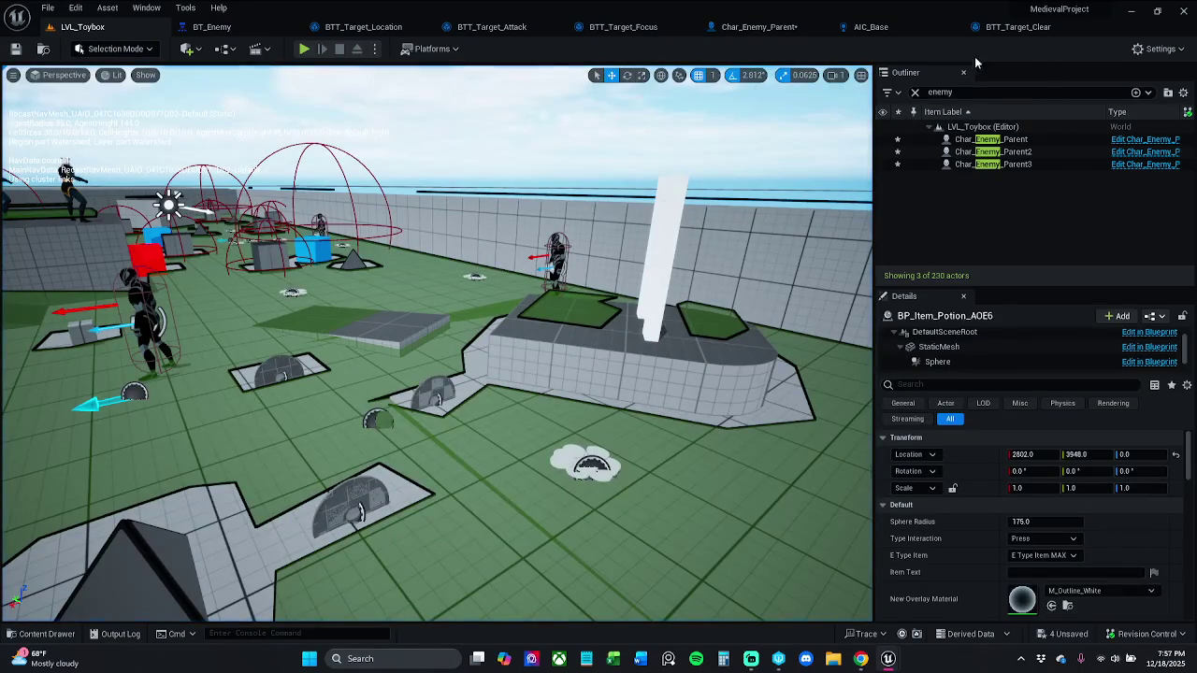
click(915, 92)
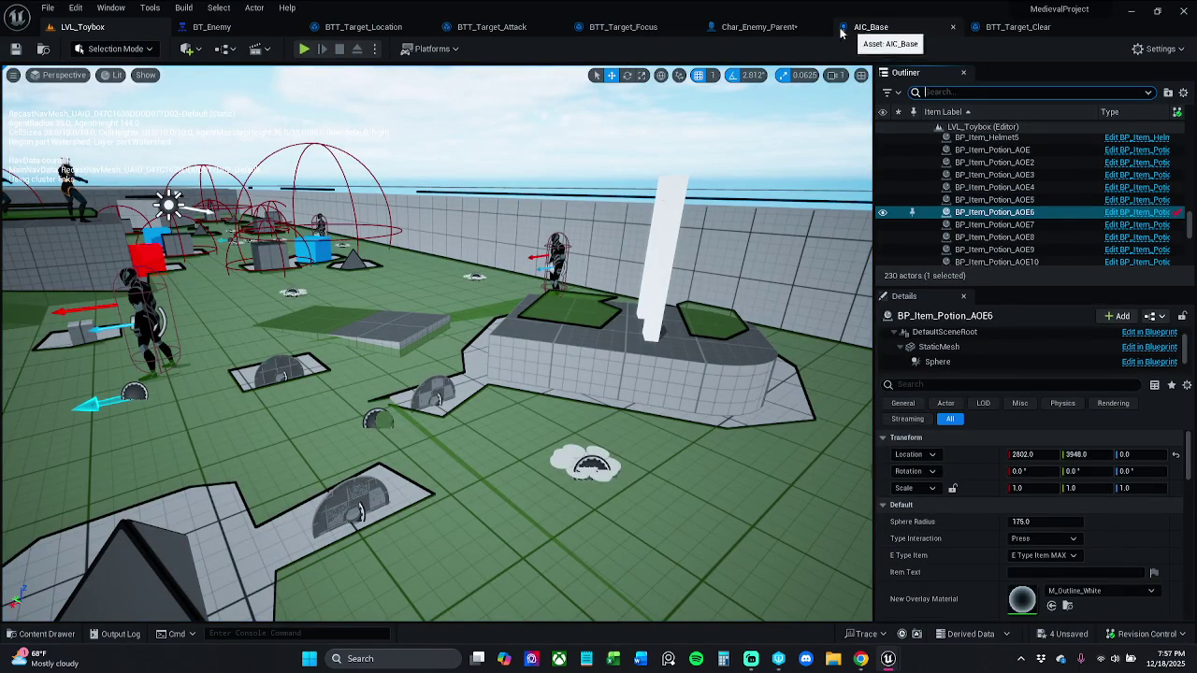
- Delete the Print String node from Char_Enemy_Parent's BeginPlay chain
click(758, 26)
drag(737, 135, 793, 232)
key(Delete)
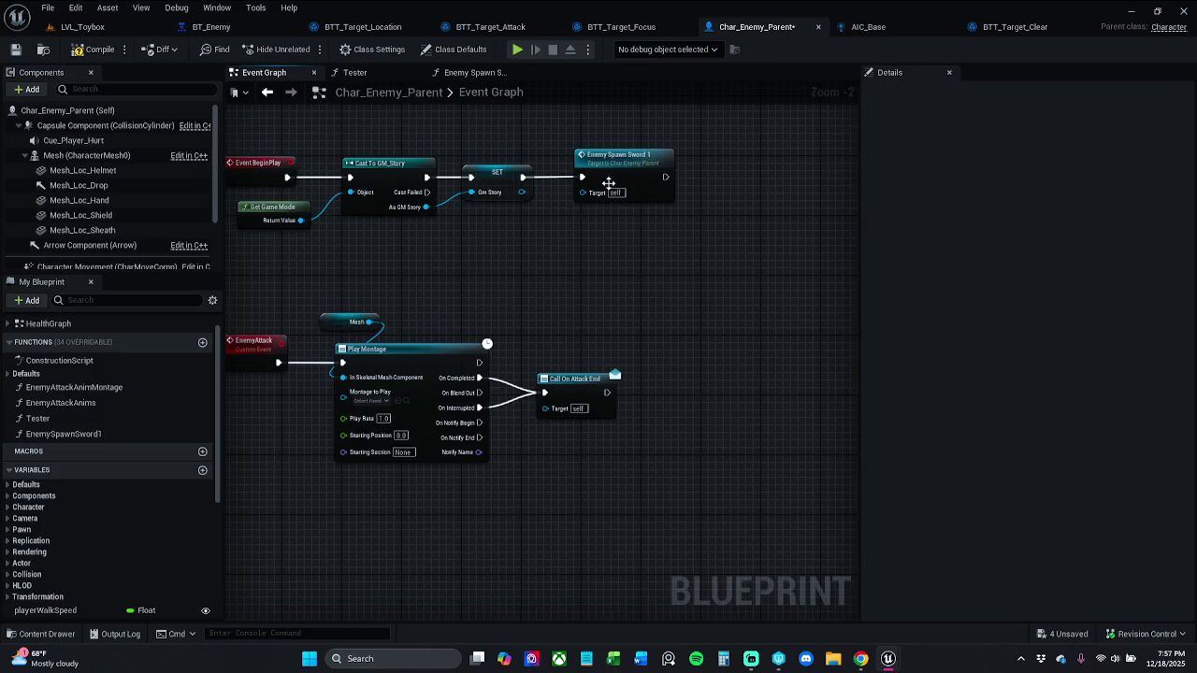
- Open the Enemy Spawn Sword 1 function and inspect the New Mesh Weapon and Mesh Loc Hand variables
double_click(581, 183)
drag(614, 180, 1165, 171)
mouse_move(561, 406)
mouse_down()
mouse_move(347, 405)
mouse_move(1017, 395)
mouse_up()
drag(593, 378, 518, 354)
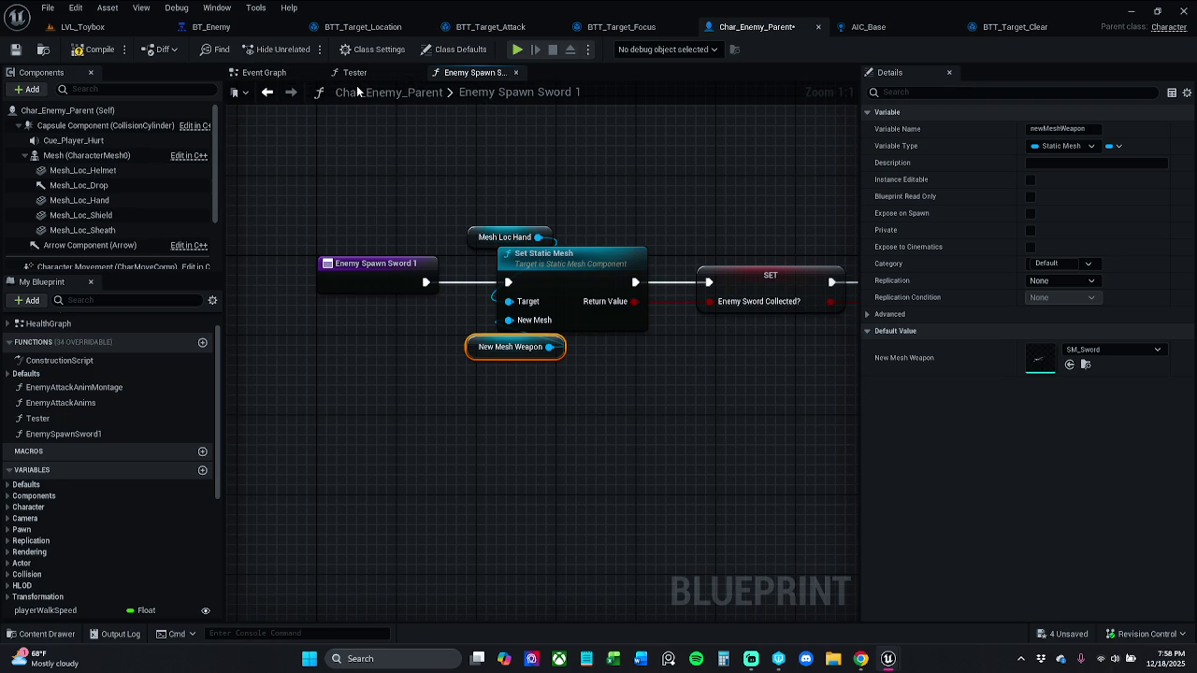
click(485, 239)
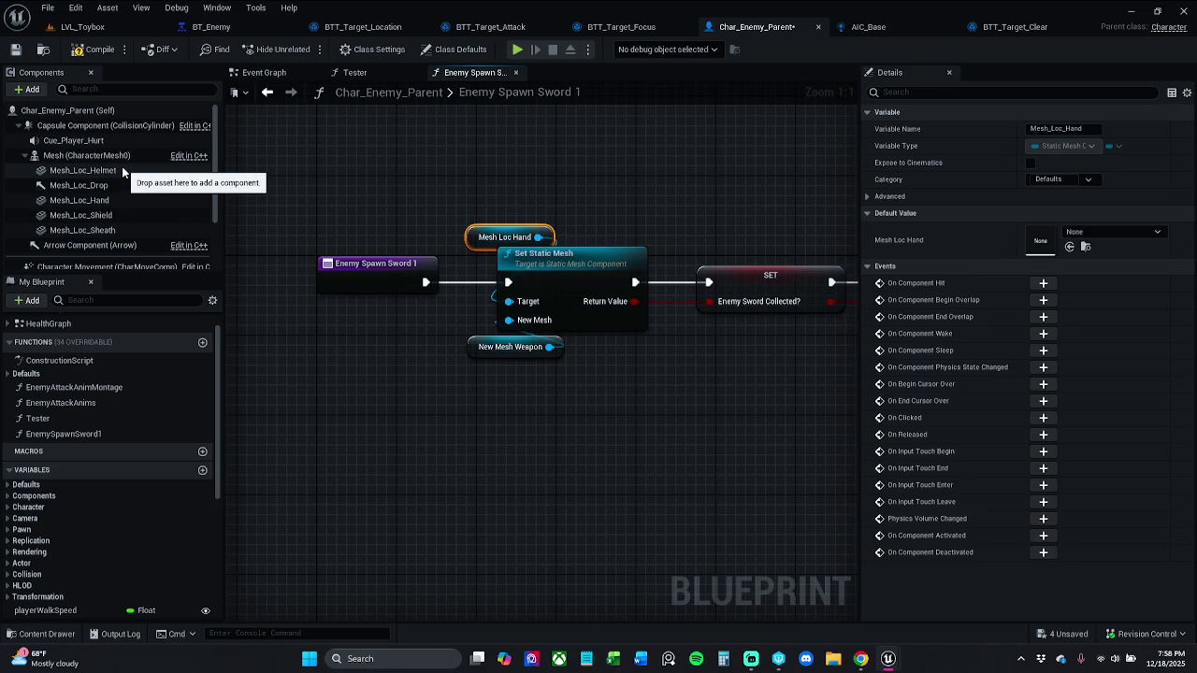
- Review the Mesh_Loc_Hand component's settings, then select the SET New Mesh Weapon node in the Construction Script
click(121, 202)
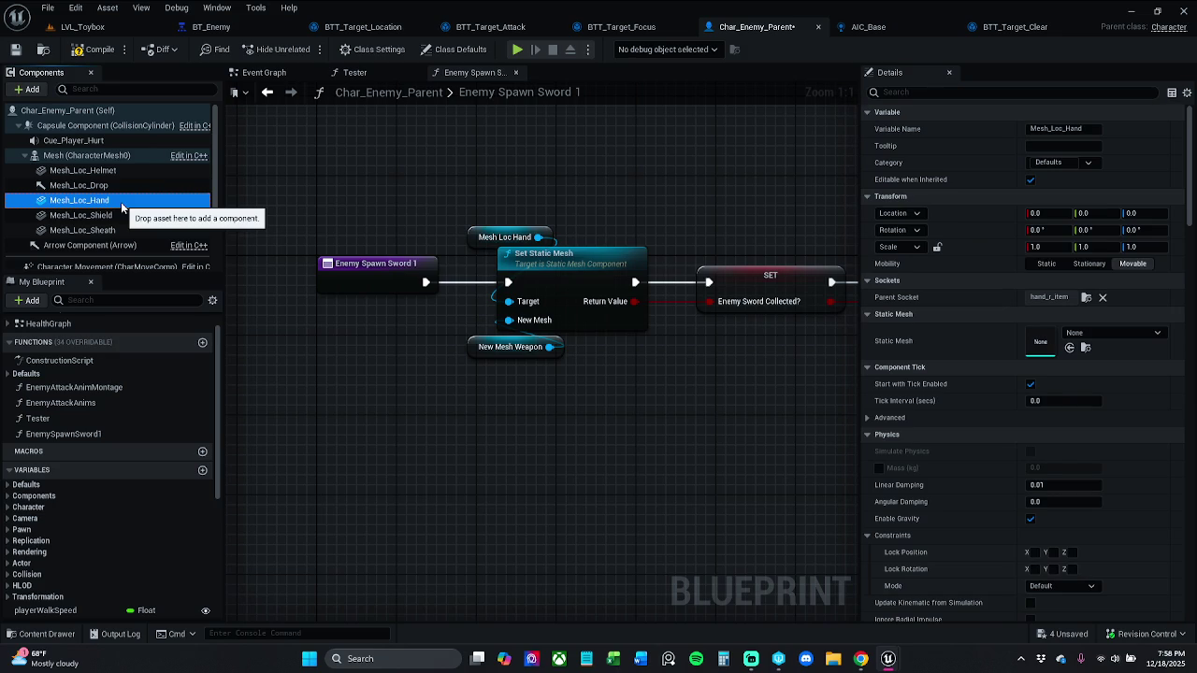
scroll(120, 202, down, 3)
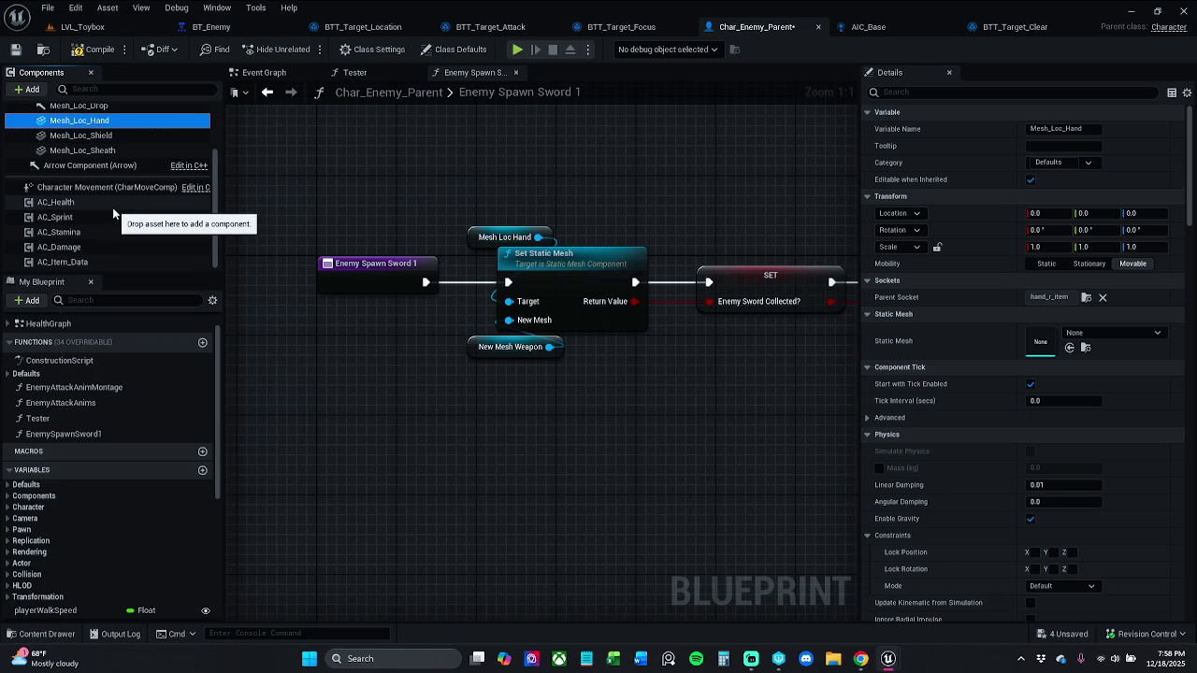
scroll(102, 162, up, 3)
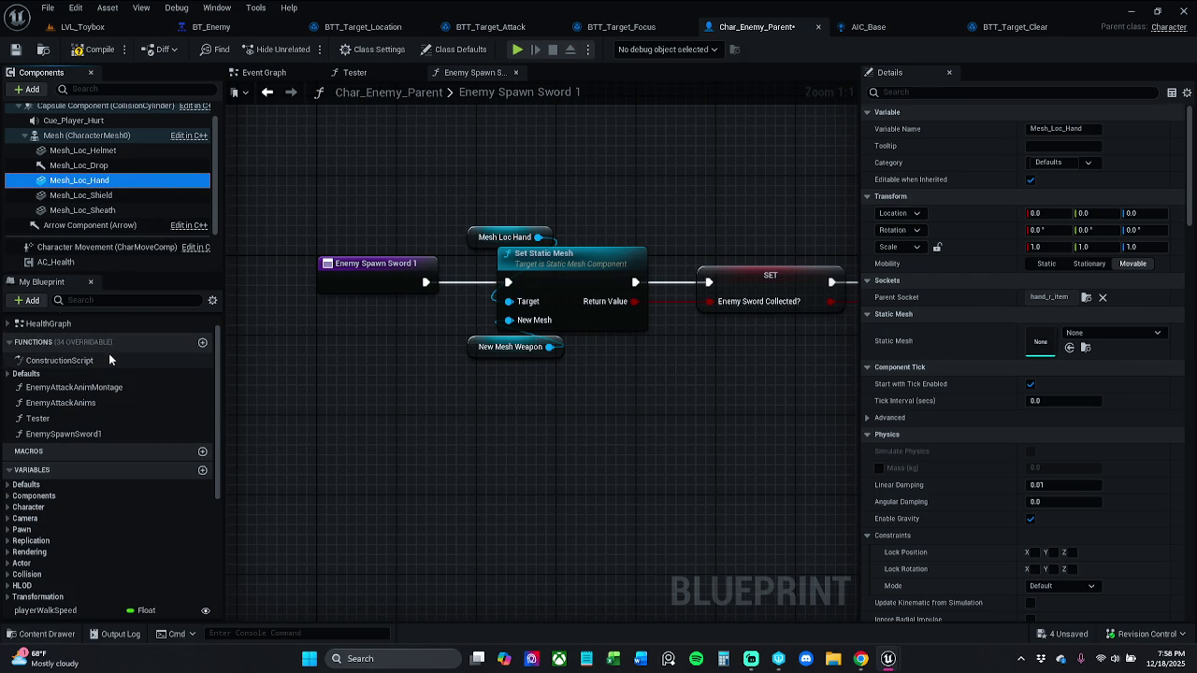
double_click(108, 359)
drag(475, 273, 615, 409)
- Delete the SET New Mesh Weapon node from the Construction Script and compile
key(Delete)
key(Home)
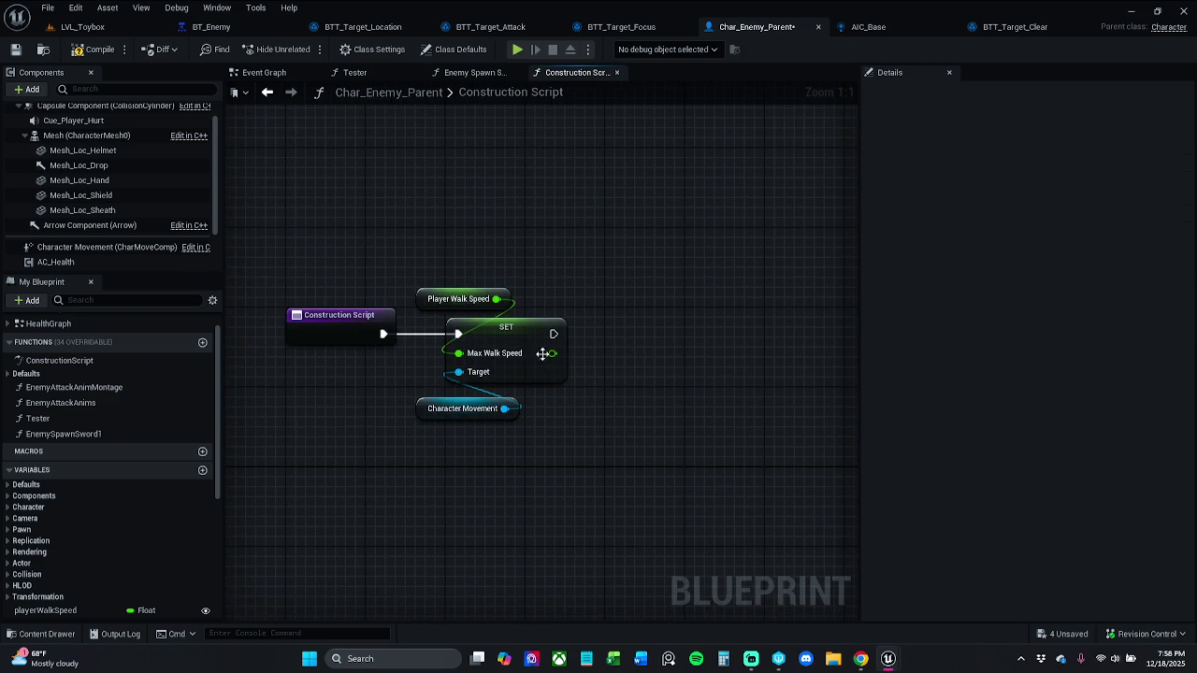
click(93, 49)
- Play-test LVL_Toybox, then return to Char_Enemy_Parent and save it
click(82, 26)
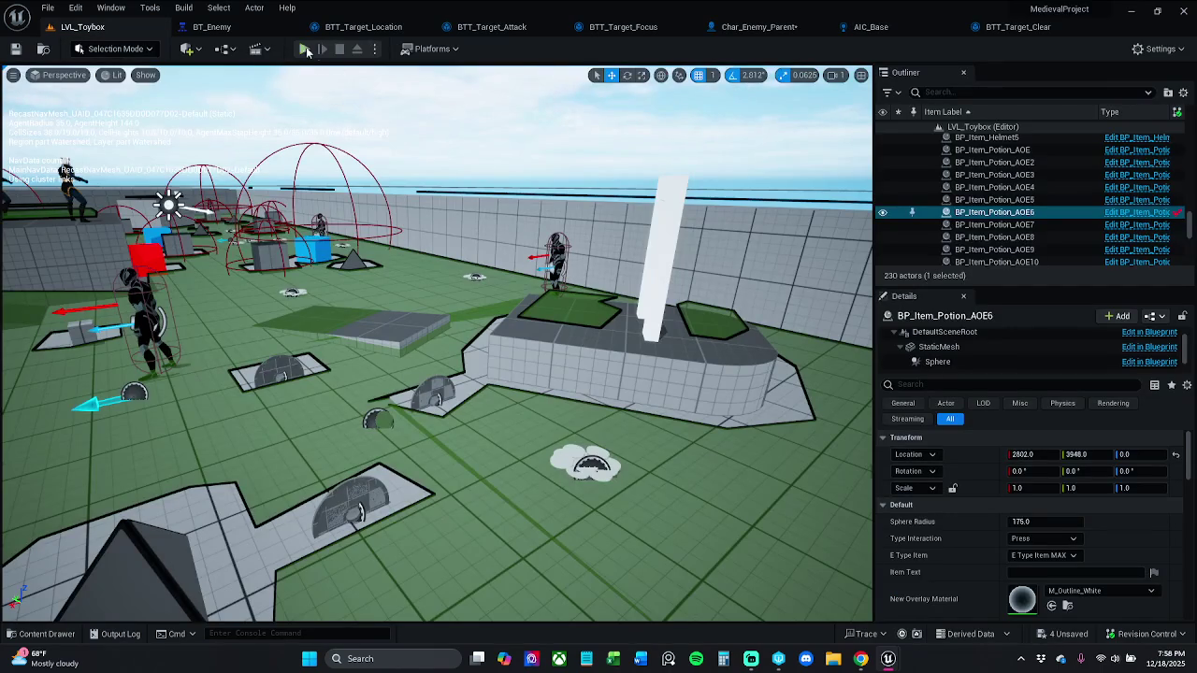
key(alt+p)
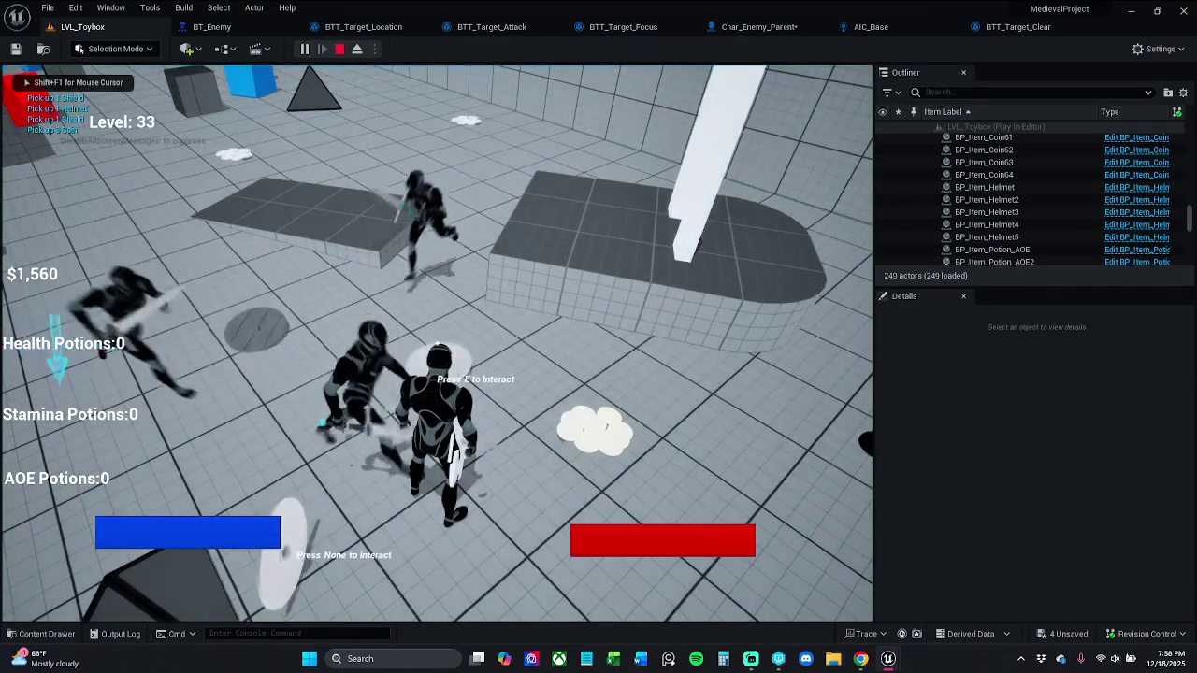
key(Escape)
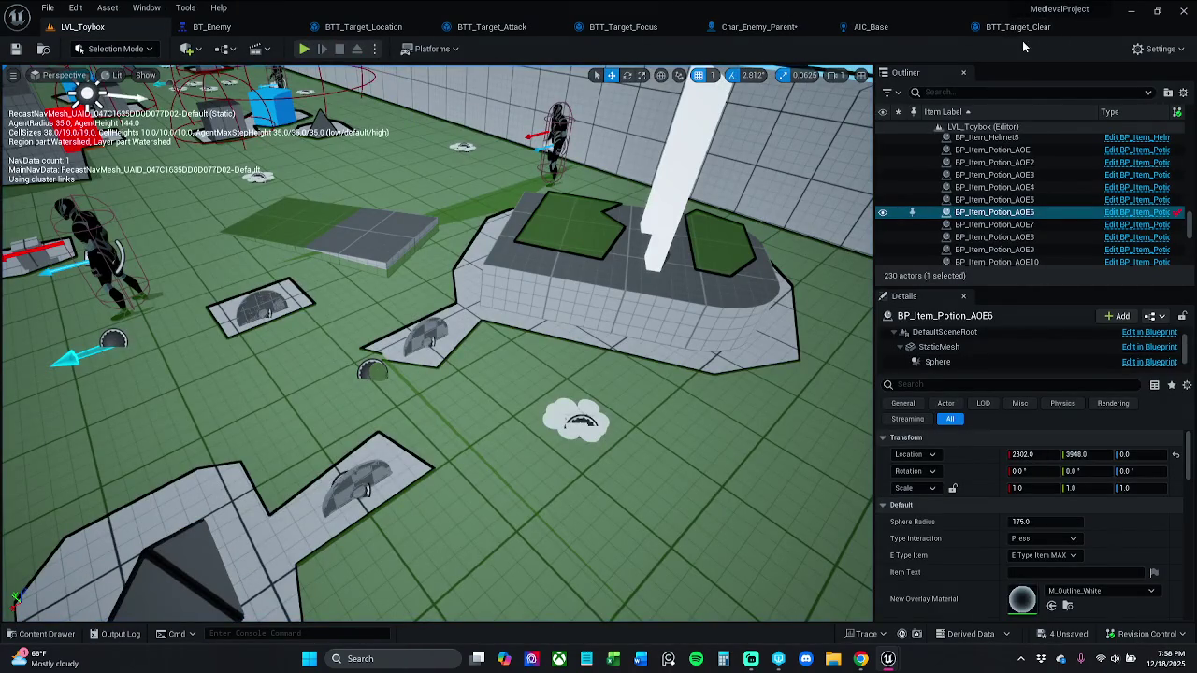
click(758, 27)
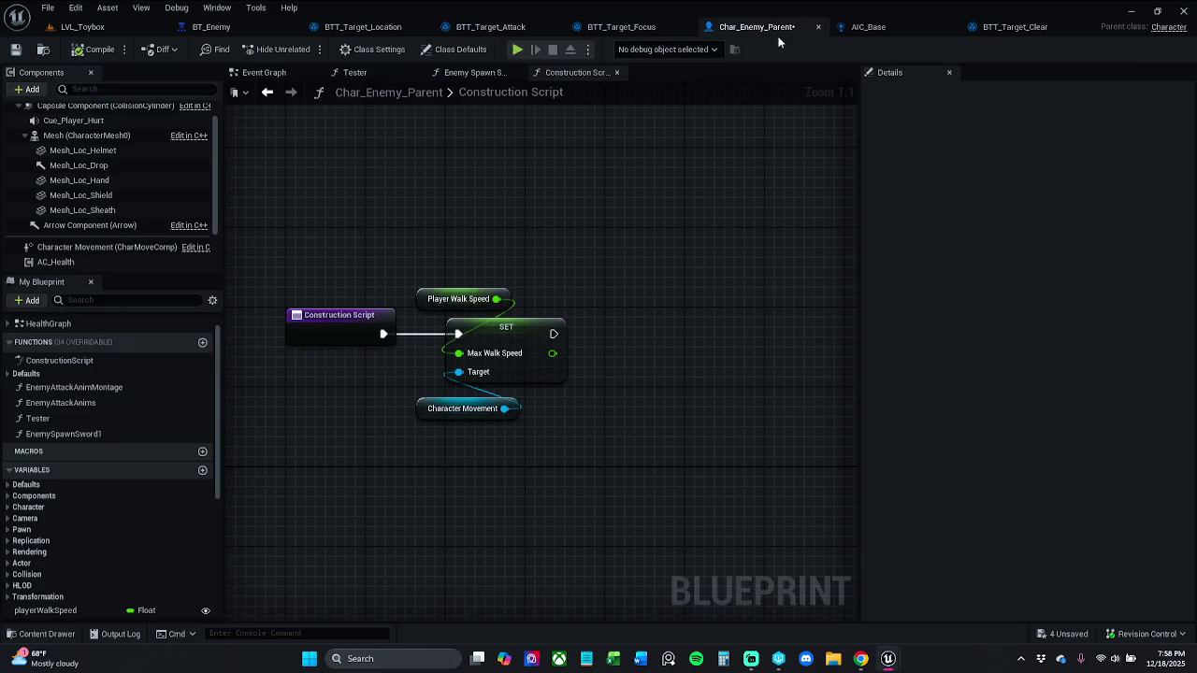
click(16, 48)
- Close the Construction Script and adjust the Enemy Spawn Sword 1 function graph view
click(616, 72)
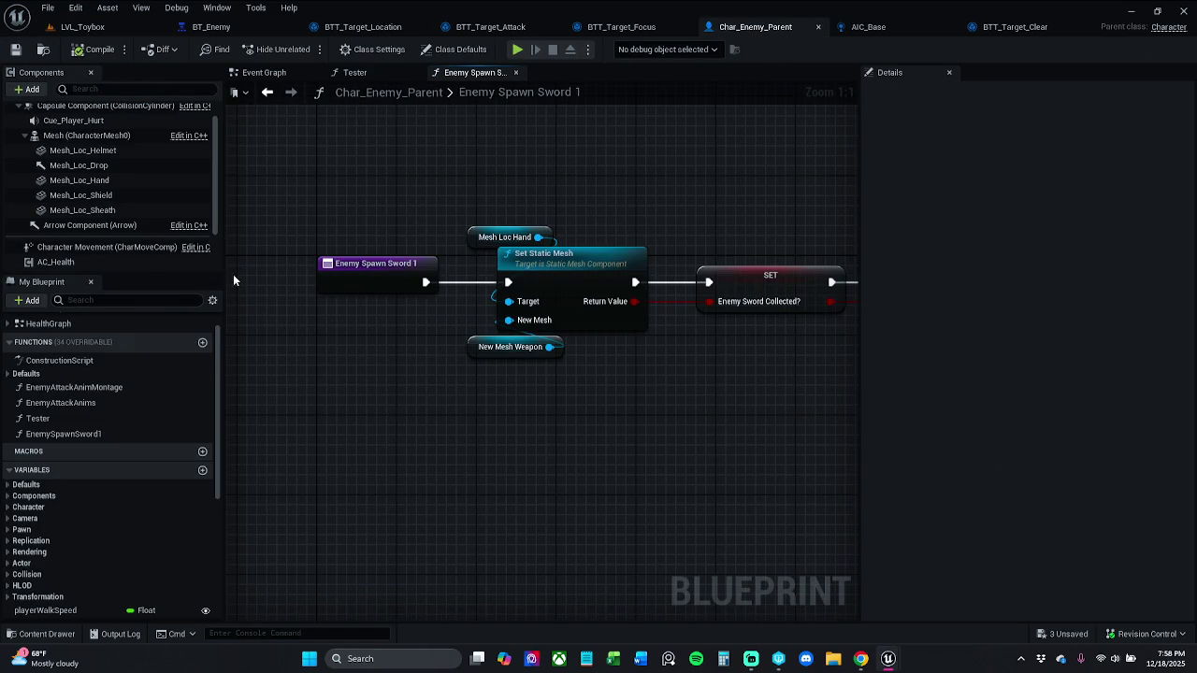
drag(499, 321, 477, 326)
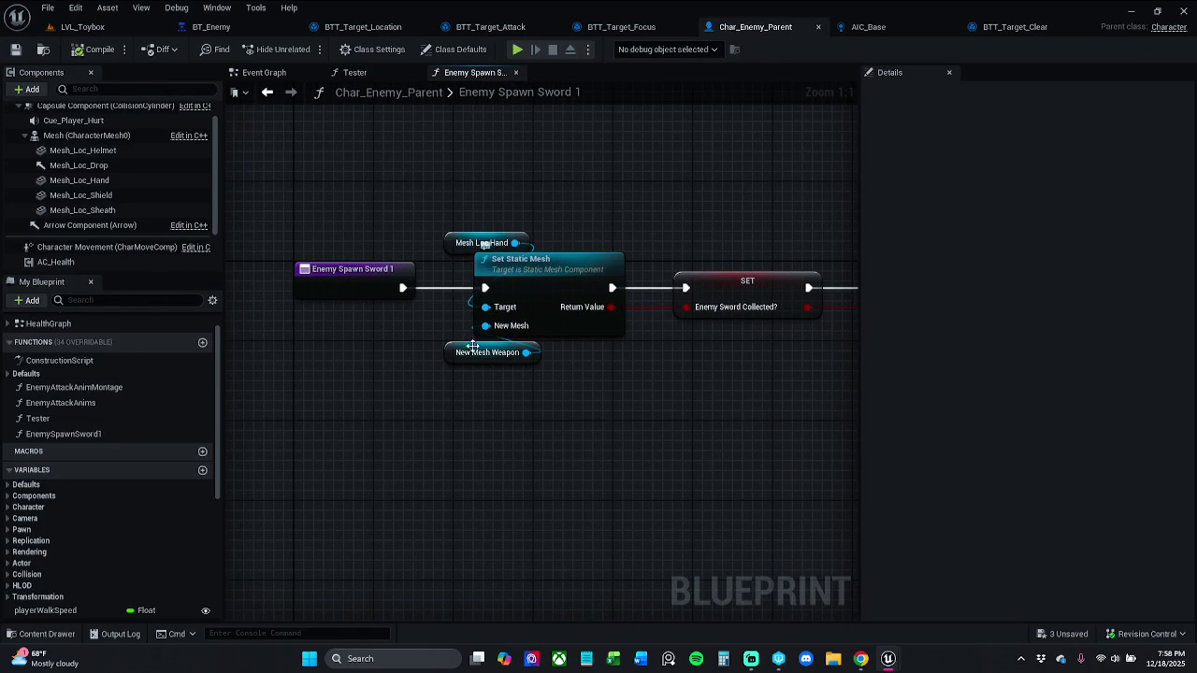
drag(449, 265, 449, 269)
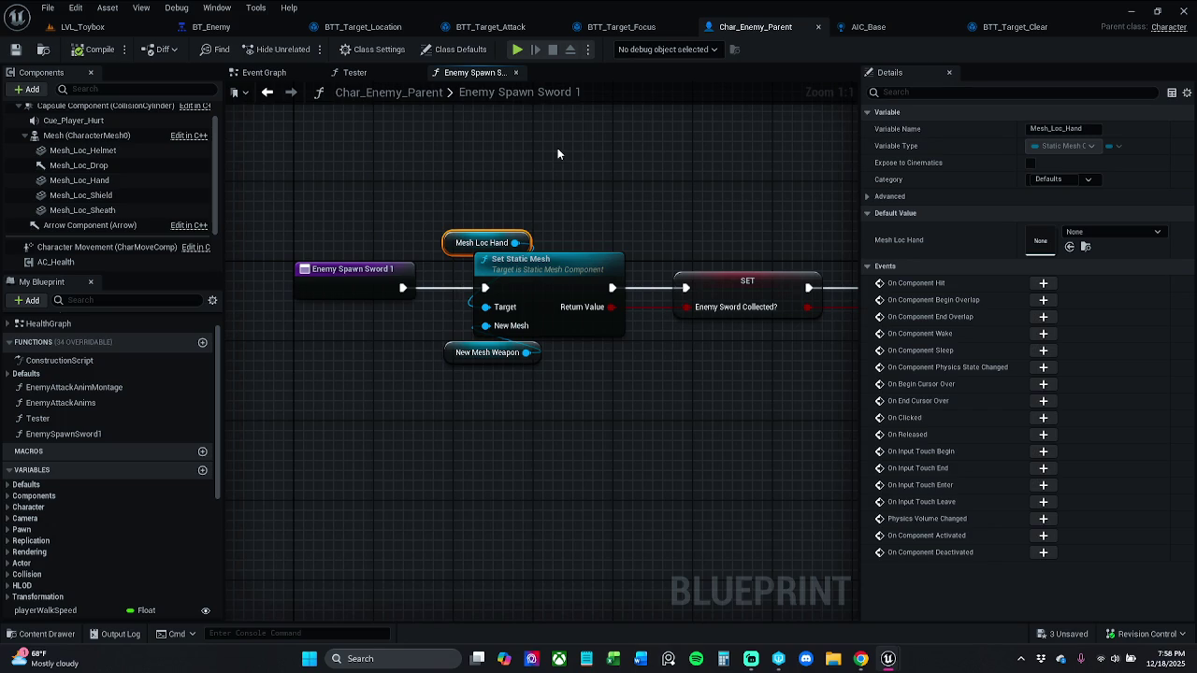
mouse_move(422, 417)
mouse_down()
mouse_move(578, 358)
mouse_move(589, 399)
mouse_move(636, 403)
mouse_move(365, 390)
mouse_move(585, 383)
mouse_move(589, 372)
mouse_up()
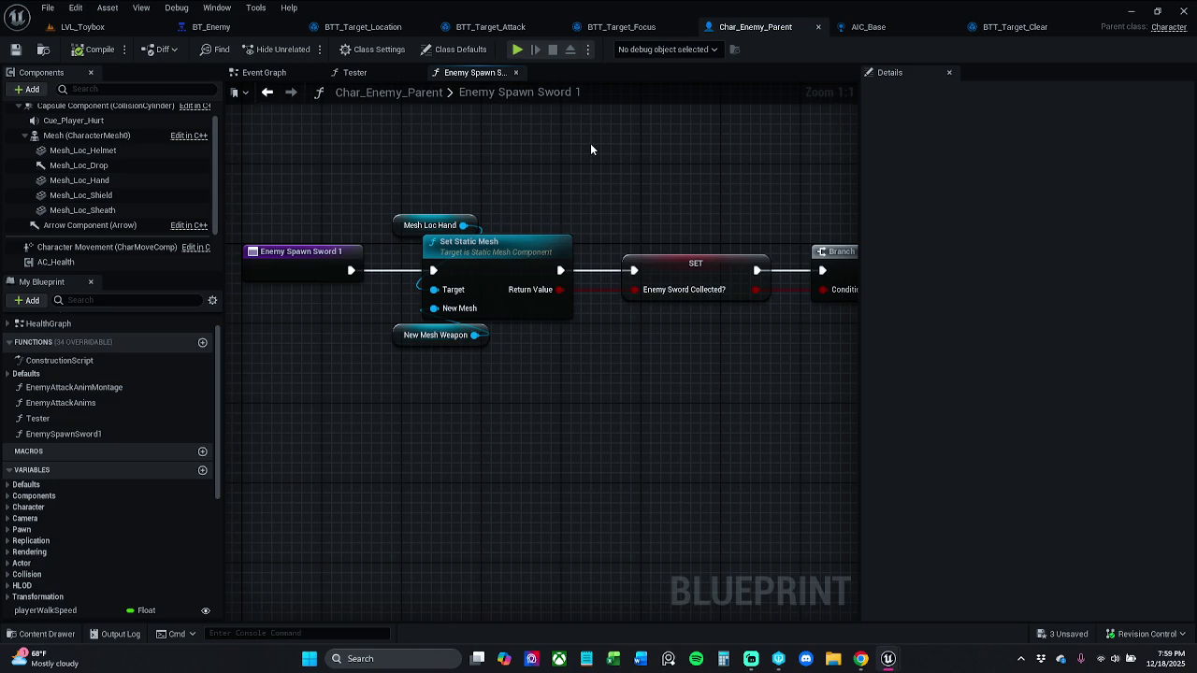
- Inspect the Mesh_Loc_Hand component's Details, then go back to LVL_Toybox
scroll(93, 228, down, 2)
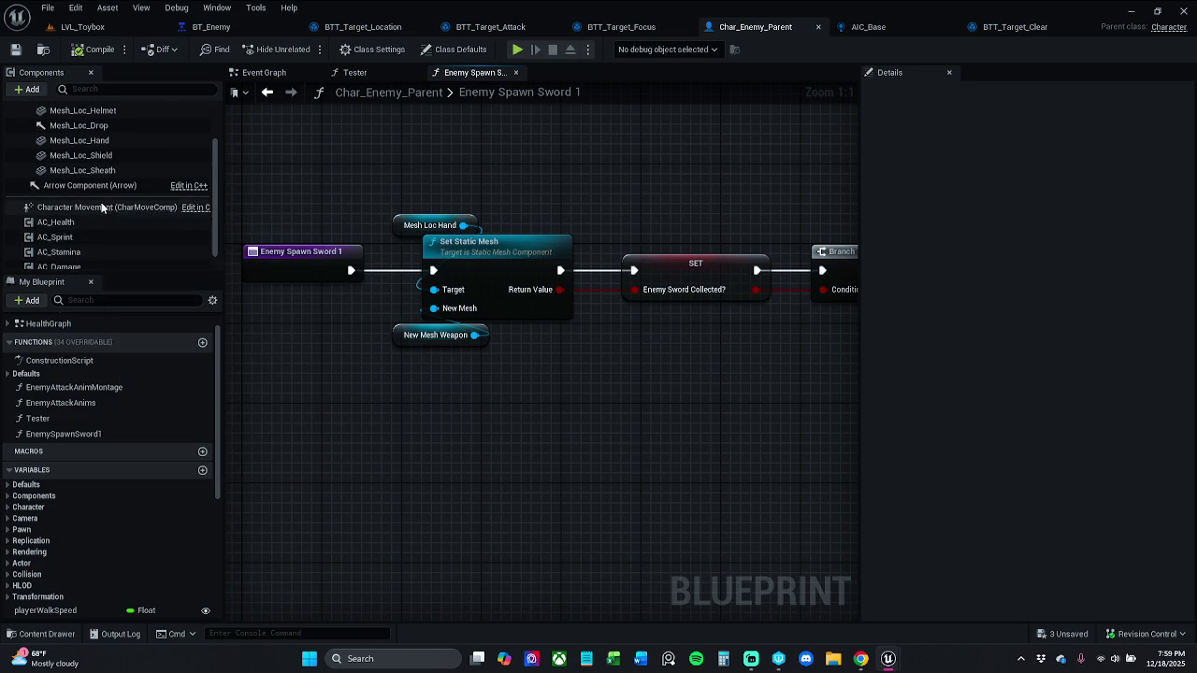
scroll(108, 201, up, 2)
click(119, 181)
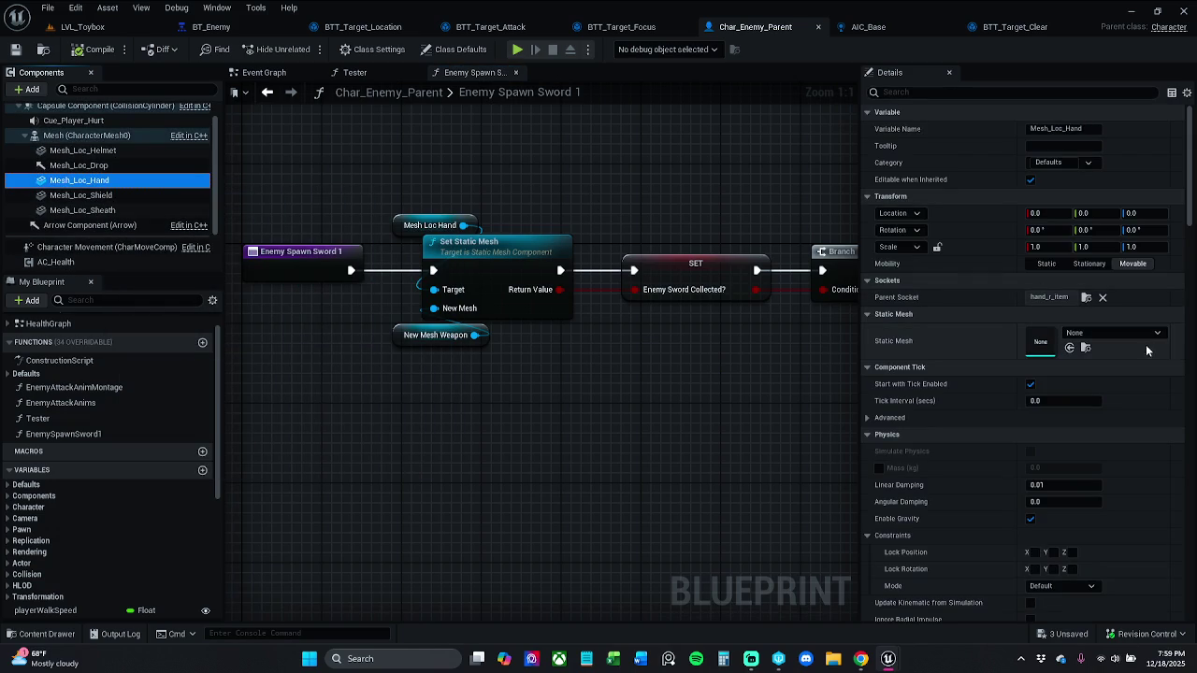
click(676, 424)
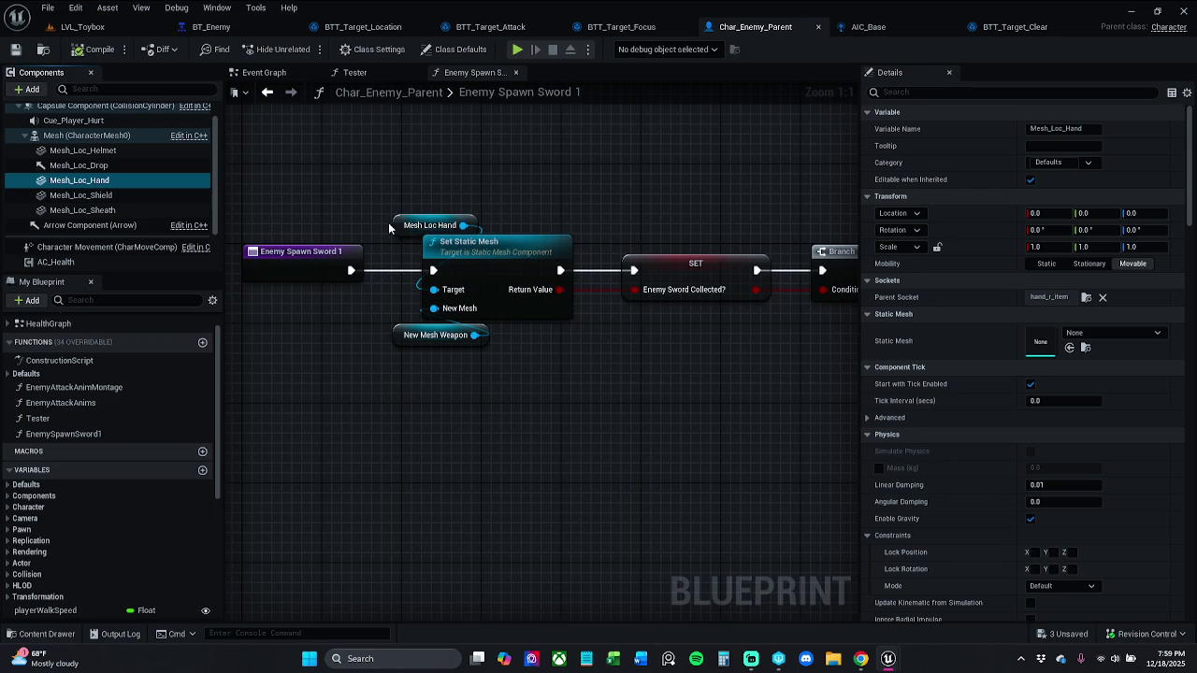
click(89, 26)
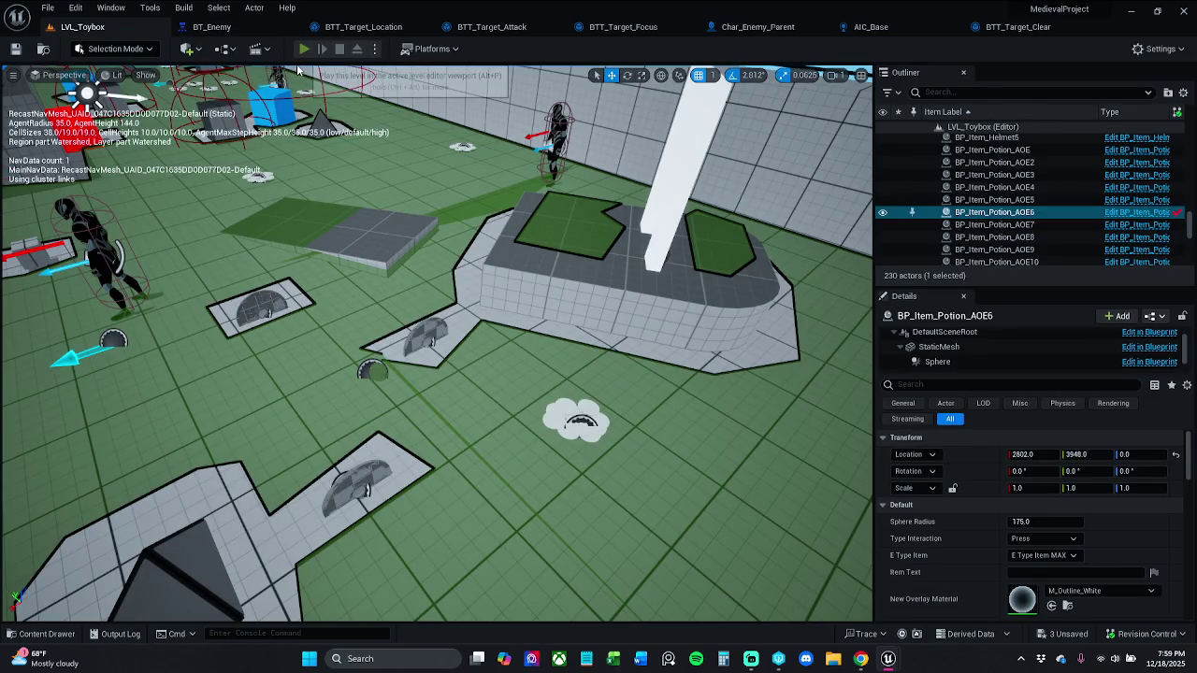
- Run and stop a LVL_Toybox play test, then return to Char_Enemy_Parent
click(304, 49)
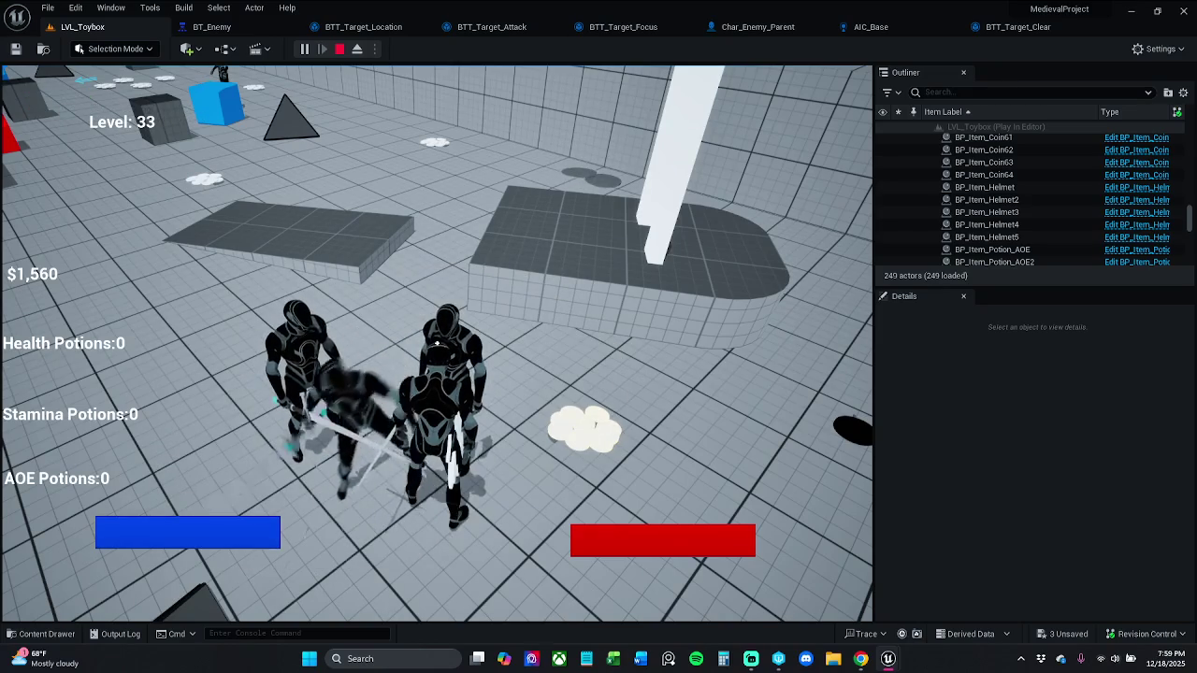
key(Escape)
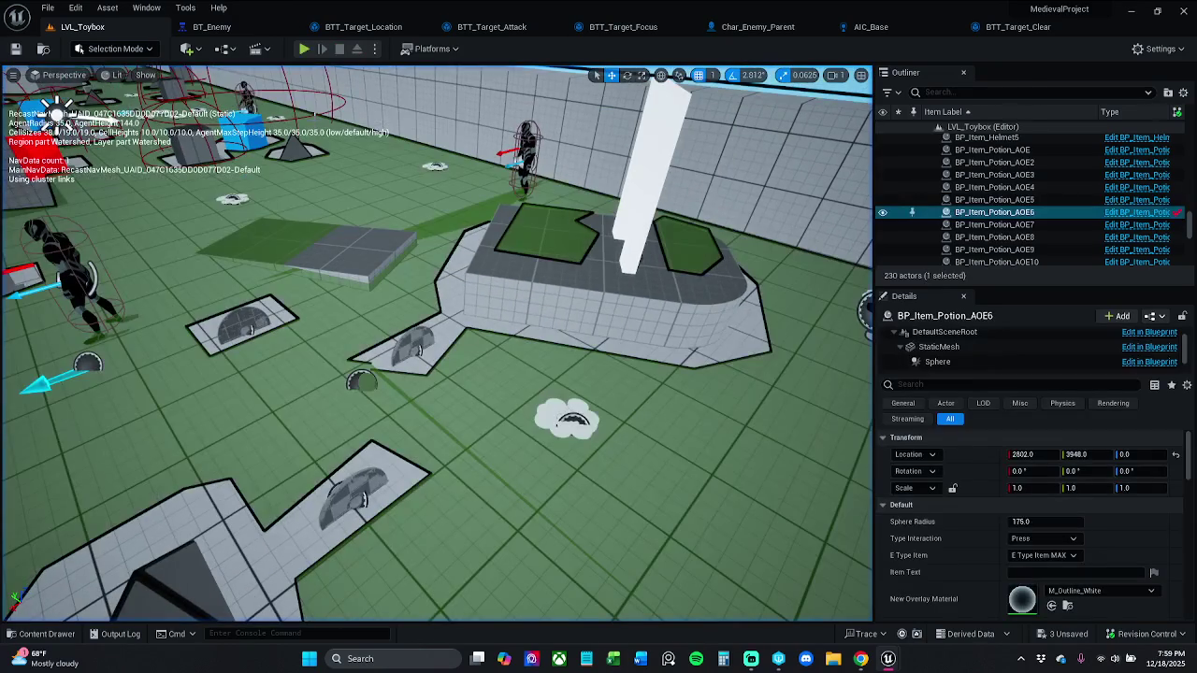
click(782, 36)
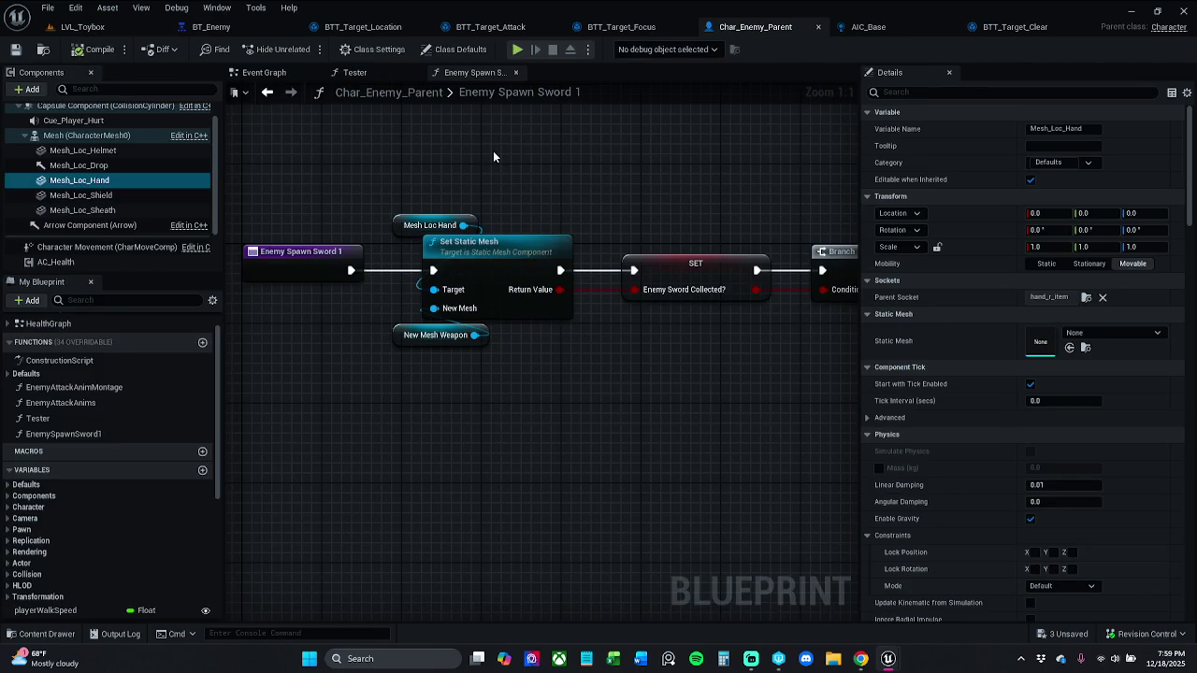
- Open Char_Enemy_Parent's Class Defaults and filter the properties by 'collision'
click(370, 50)
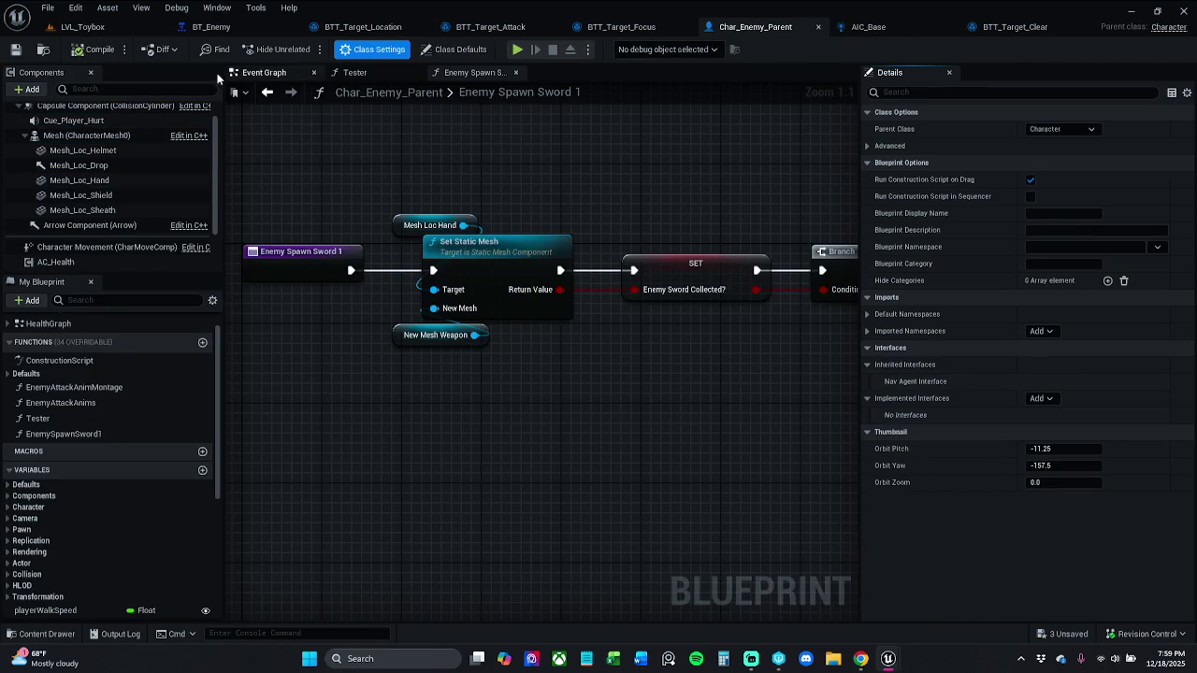
scroll(121, 109, up, 1)
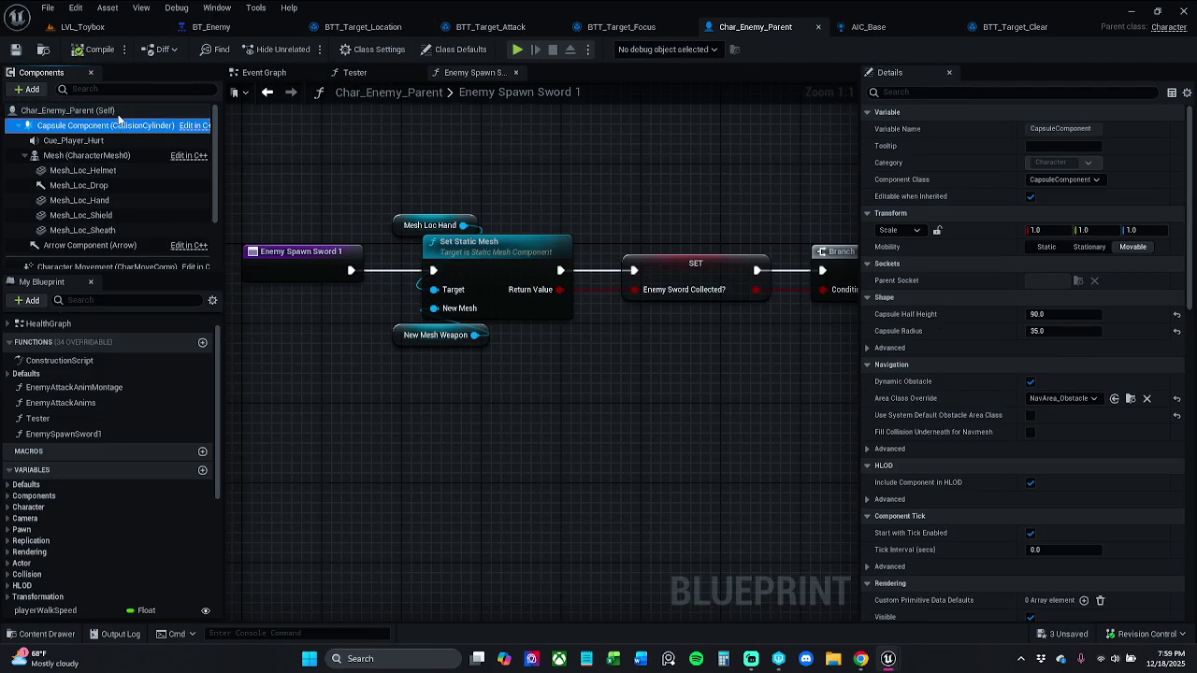
click(84, 111)
click(966, 90)
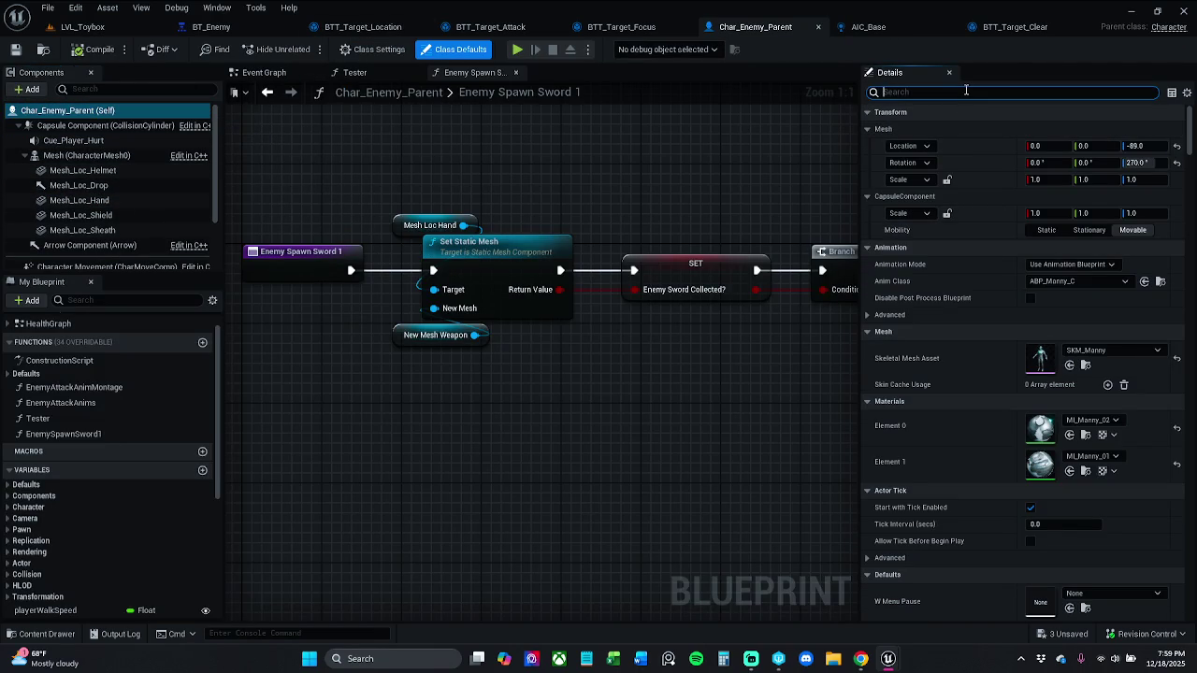
text(collision)
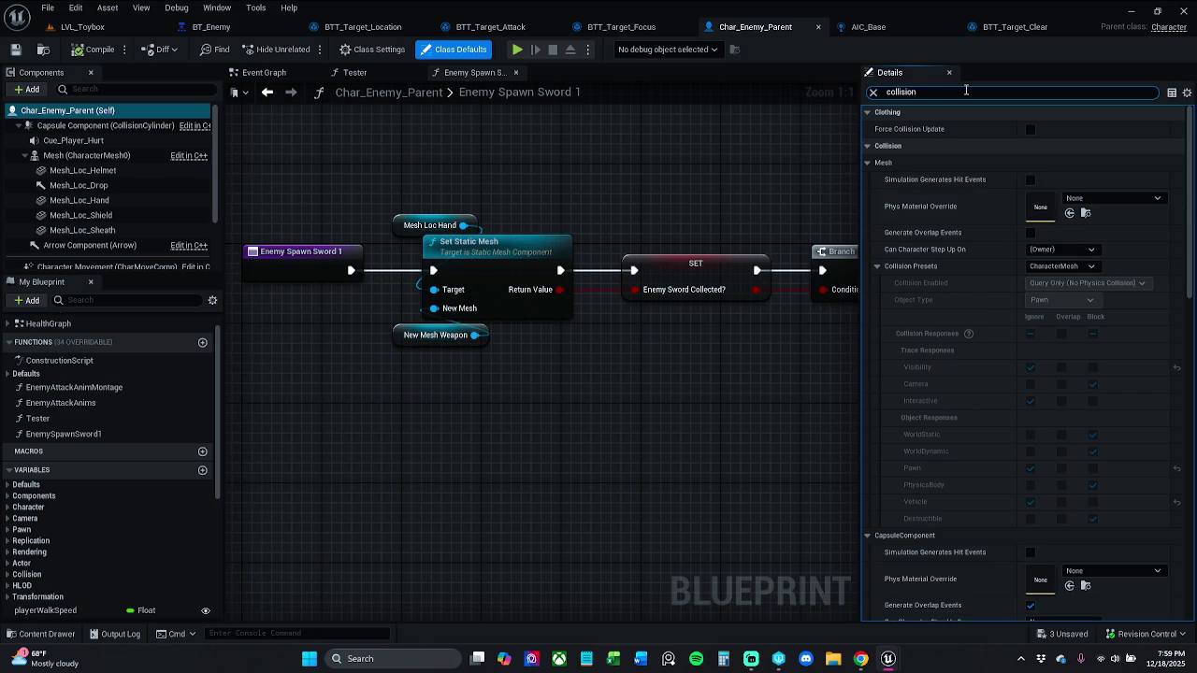
- Set Mesh collision to Custom, Query and Physics, object type Pawn, ignoring Camera and blocking Pawn
click(1061, 266)
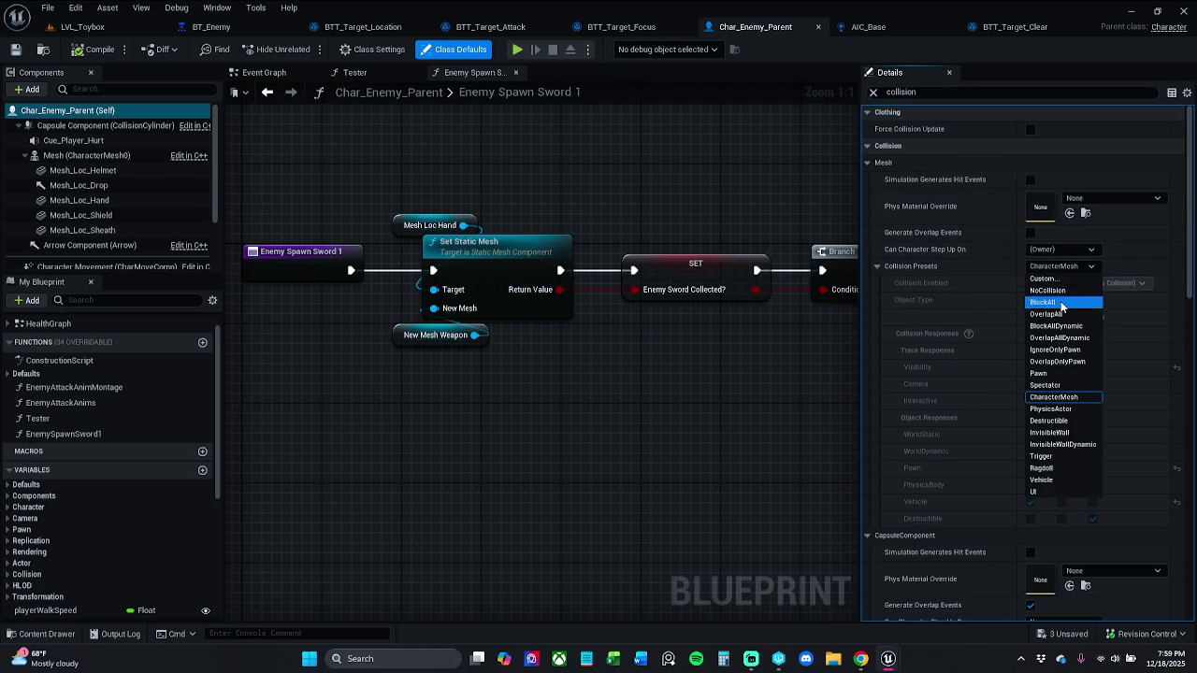
click(1055, 279)
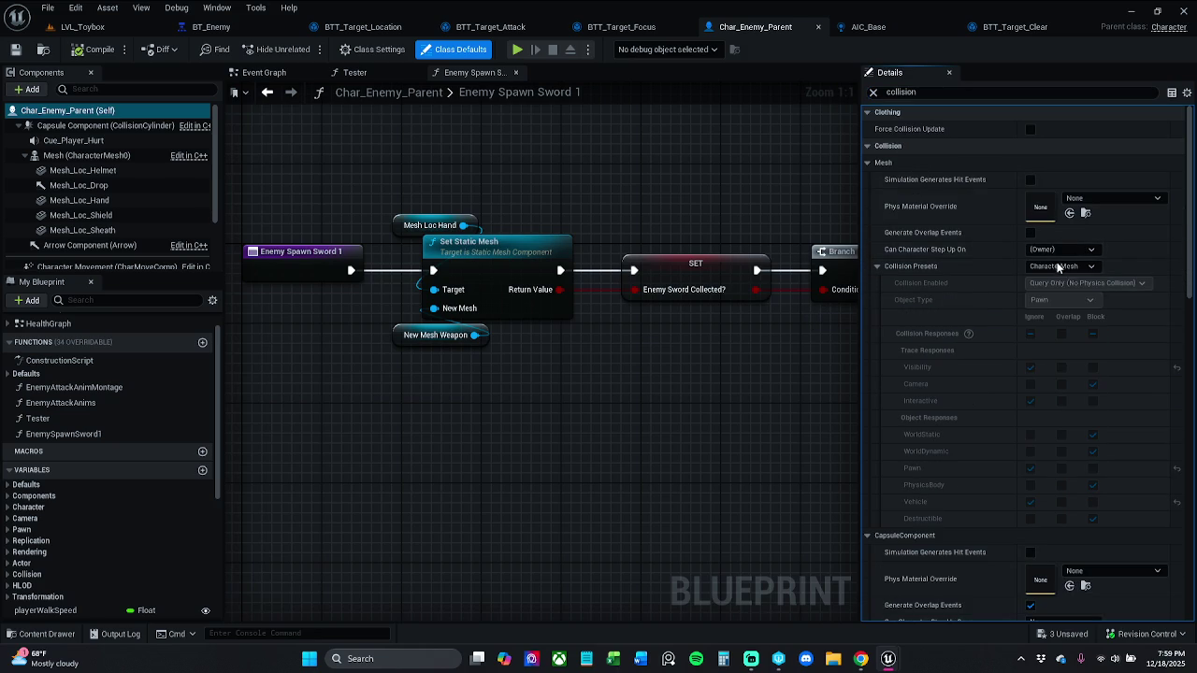
click(1070, 284)
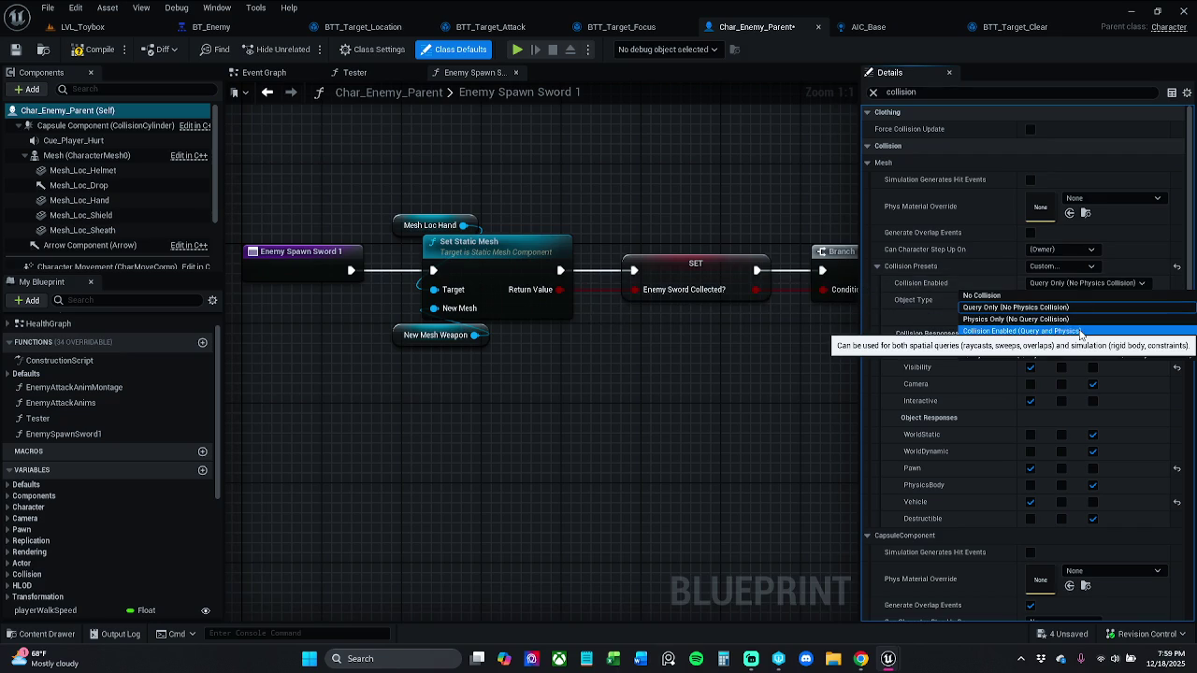
click(1069, 309)
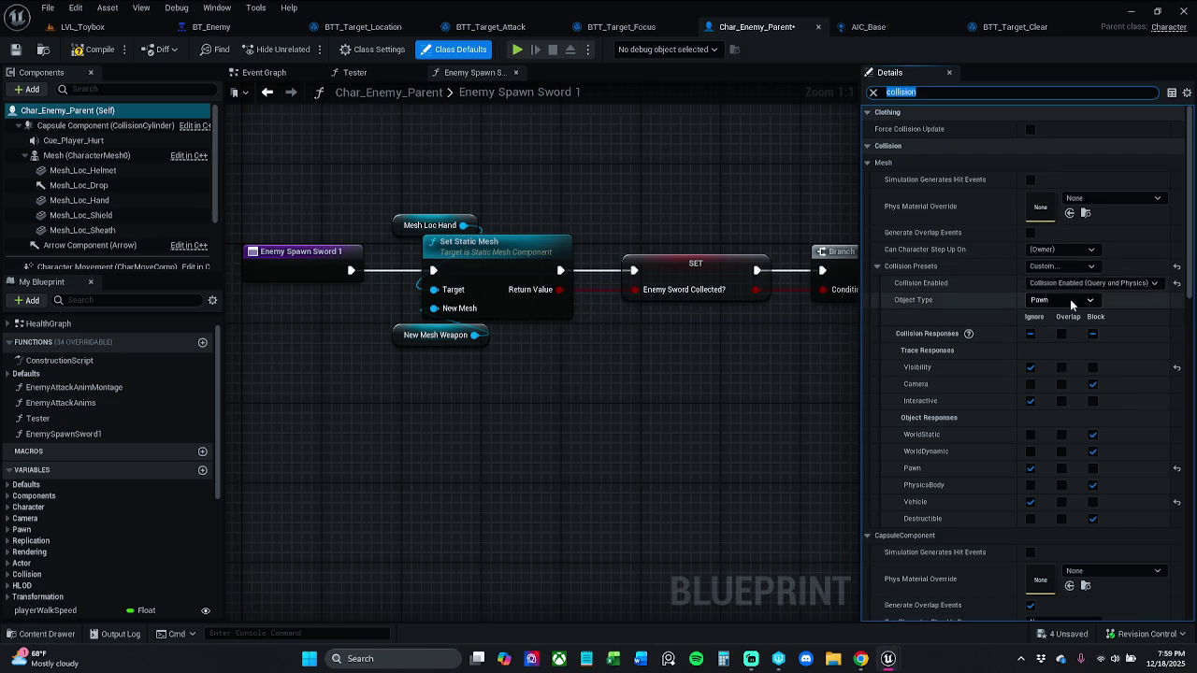
click(1073, 301)
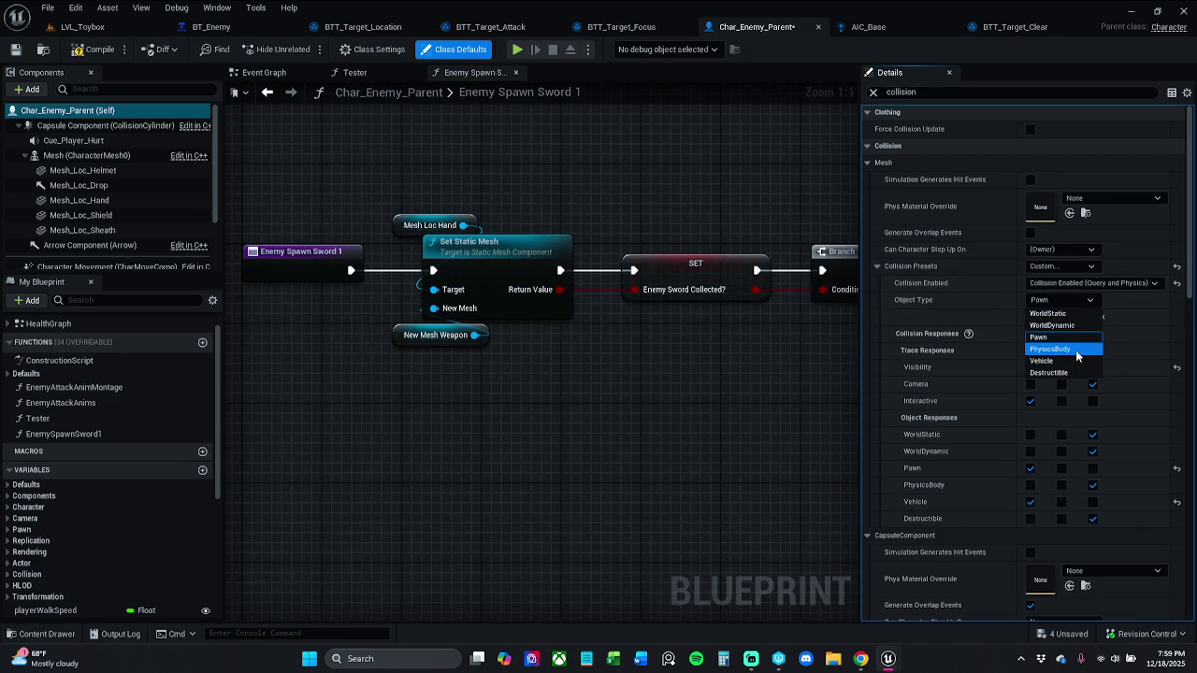
click(1078, 301)
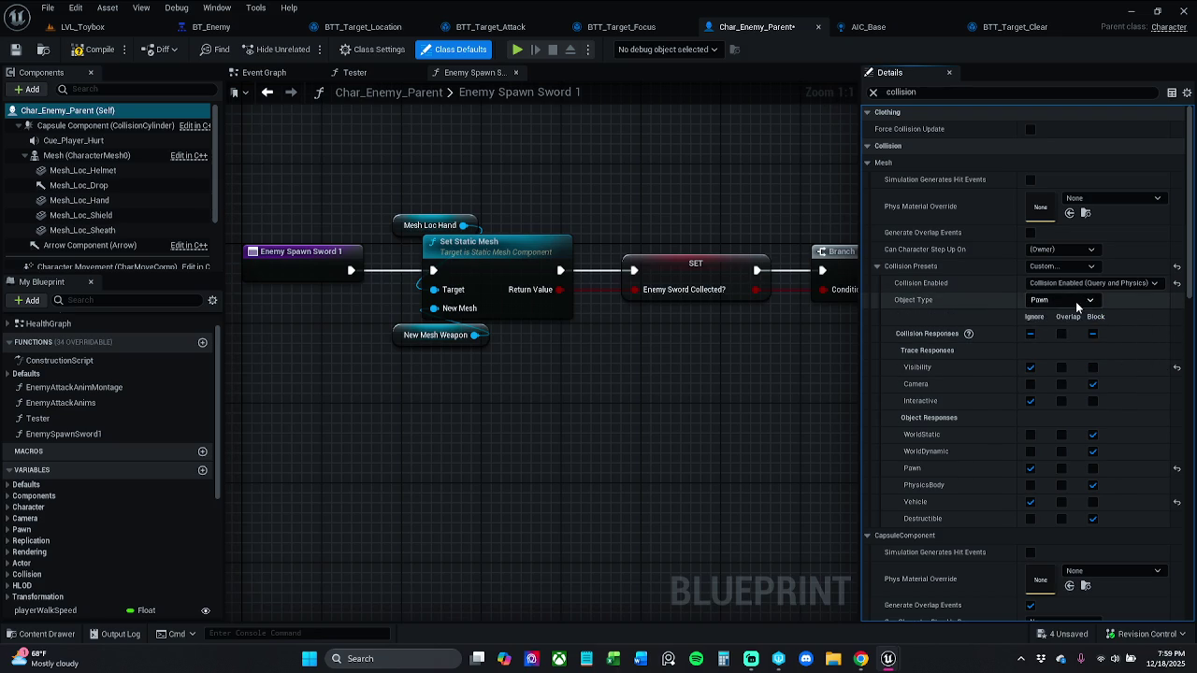
click(1077, 301)
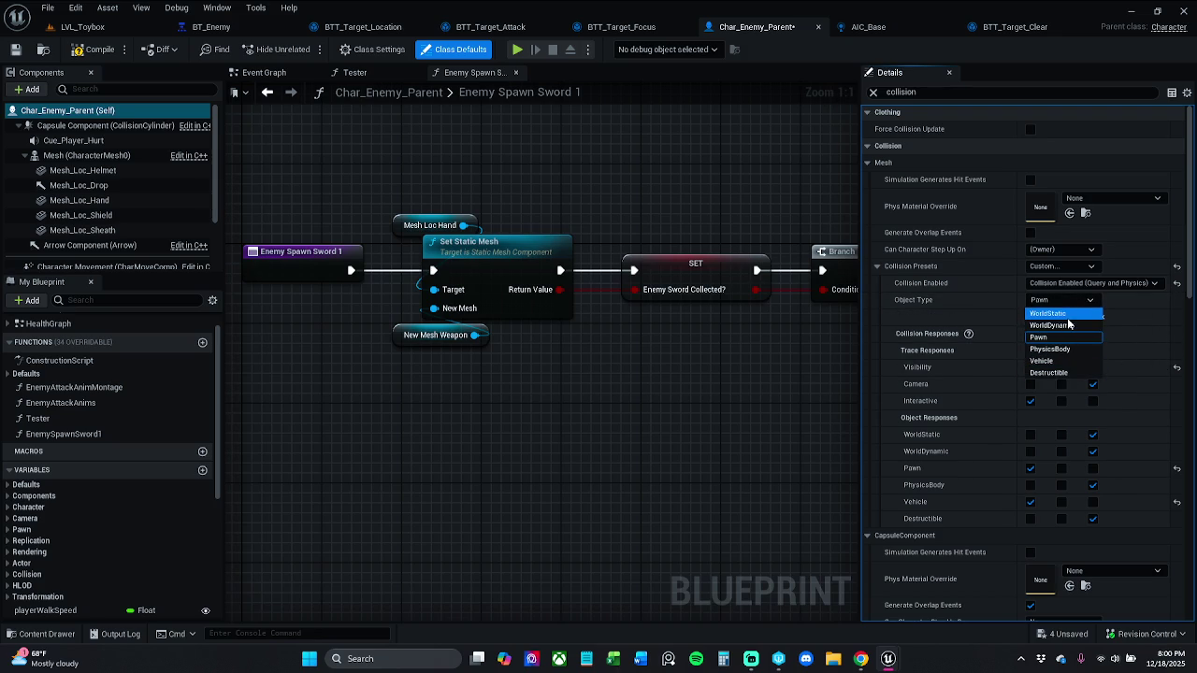
key(Escape)
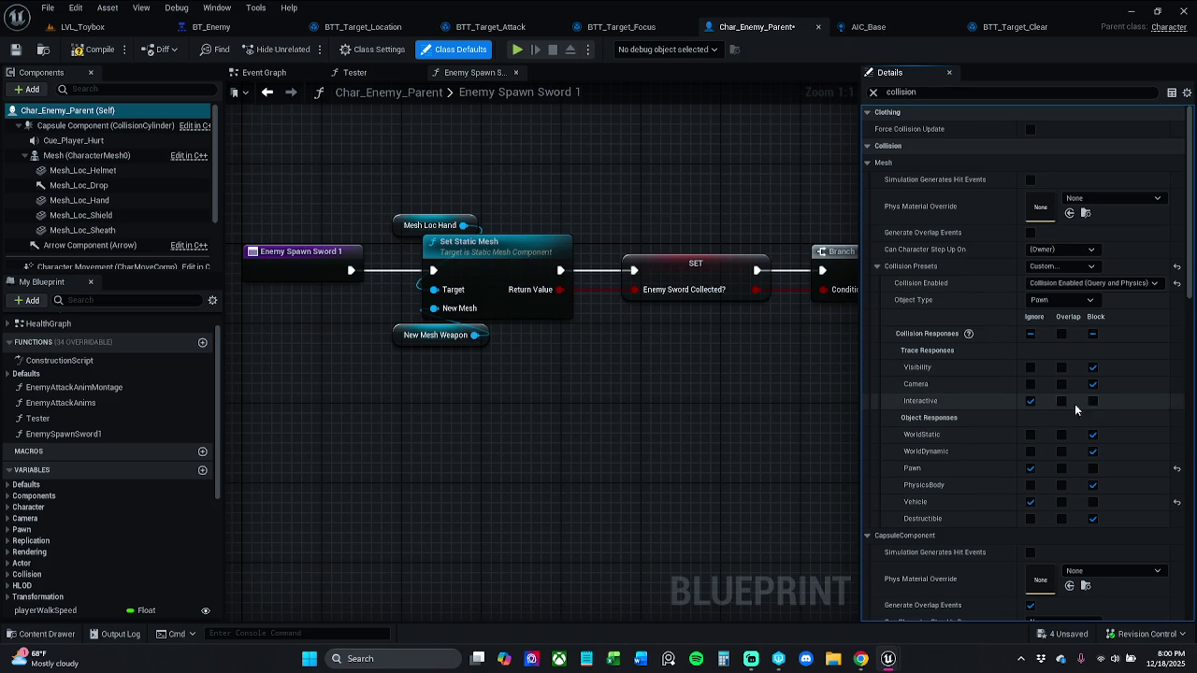
click(1029, 384)
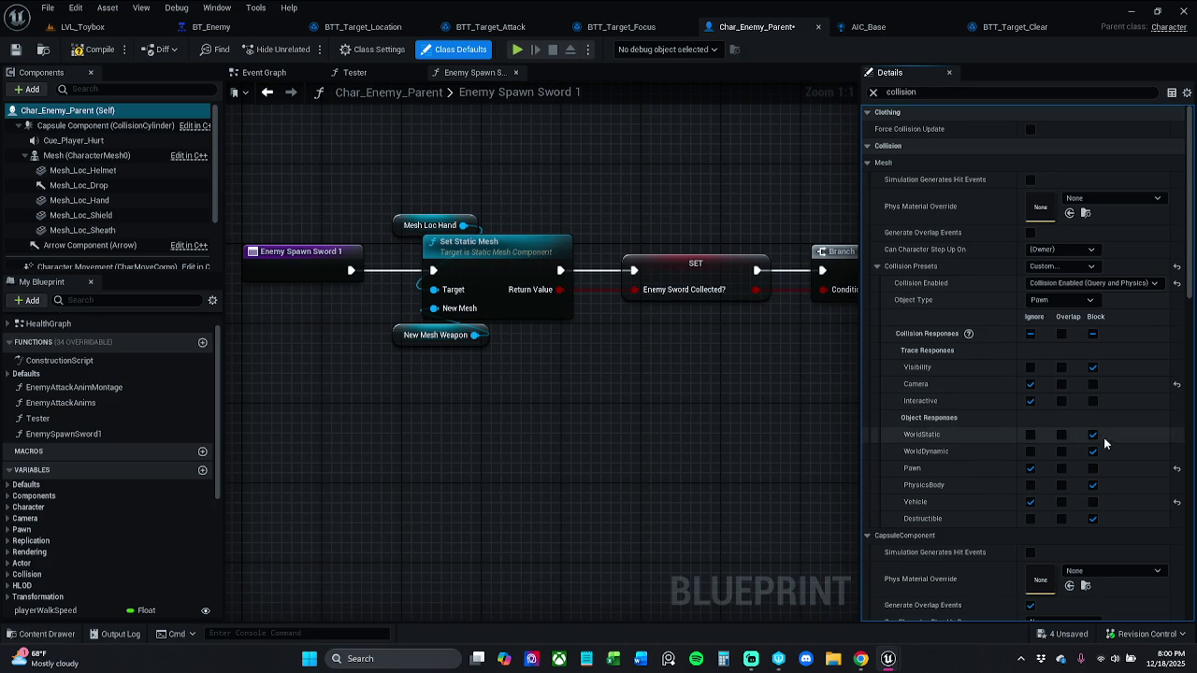
click(1092, 468)
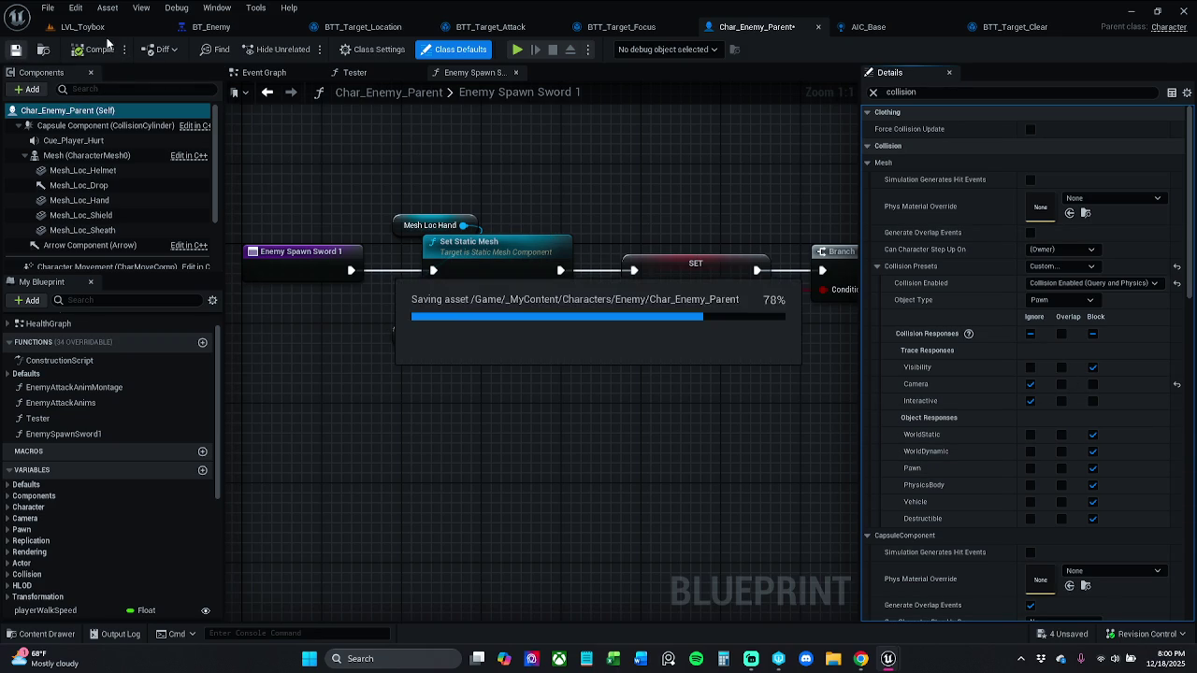
- Play-test LVL_Toybox with the new enemy collision, then return to Char_Enemy_Parent
click(121, 32)
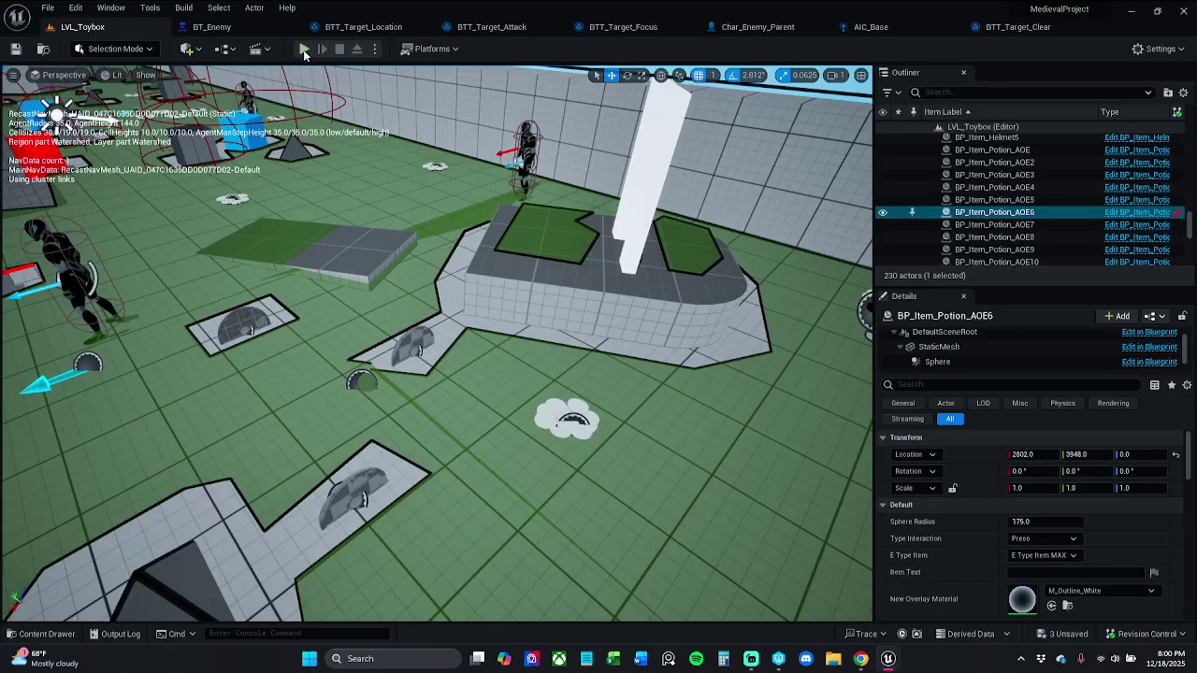
click(304, 53)
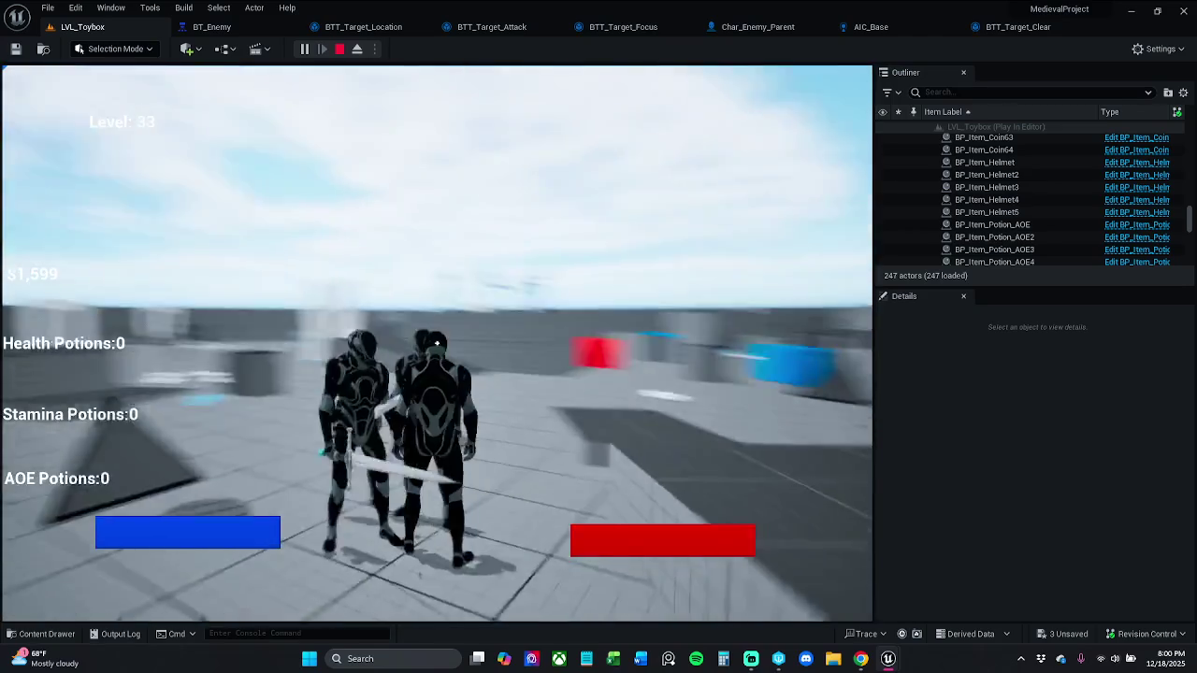
key(Escape)
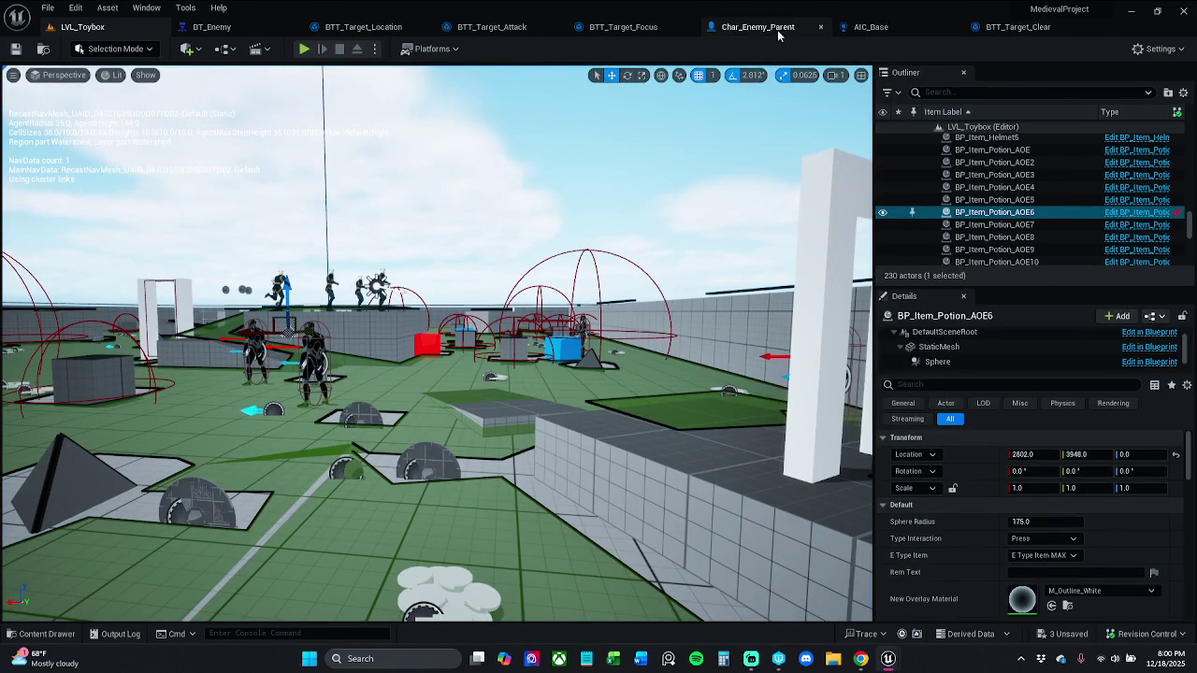
click(754, 27)
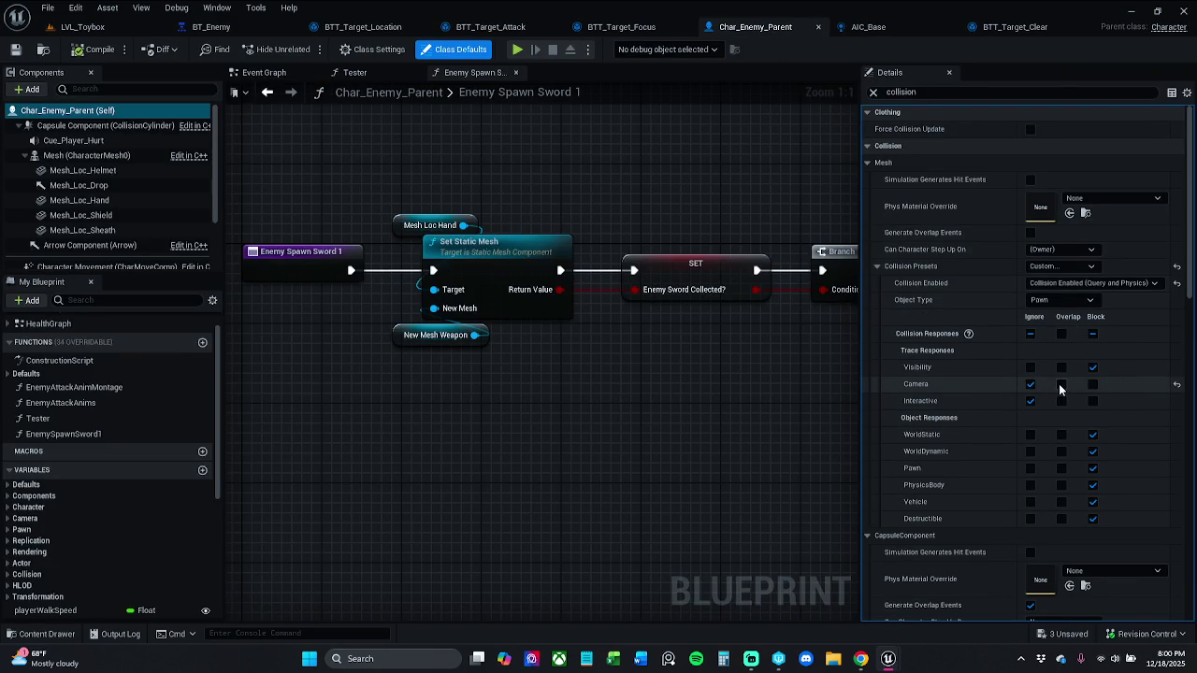
- Make the mesh overlap Camera traces, play-test LVL_Toybox, and return to Char_Enemy_Parent
click(1060, 385)
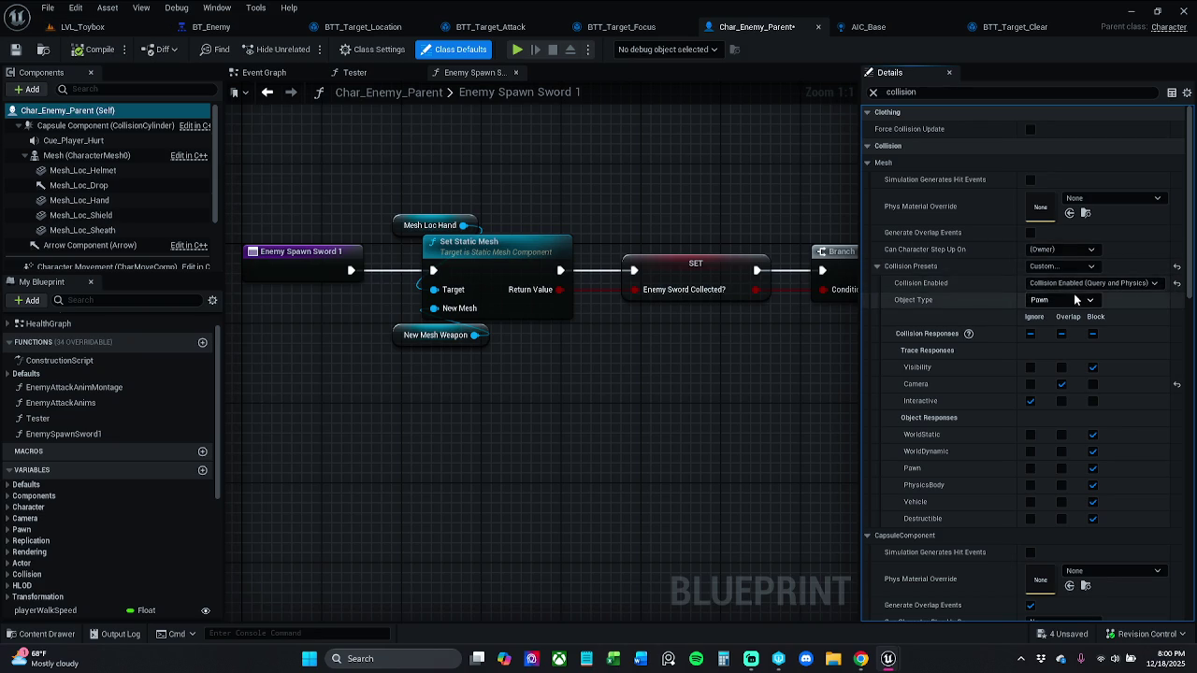
click(83, 26)
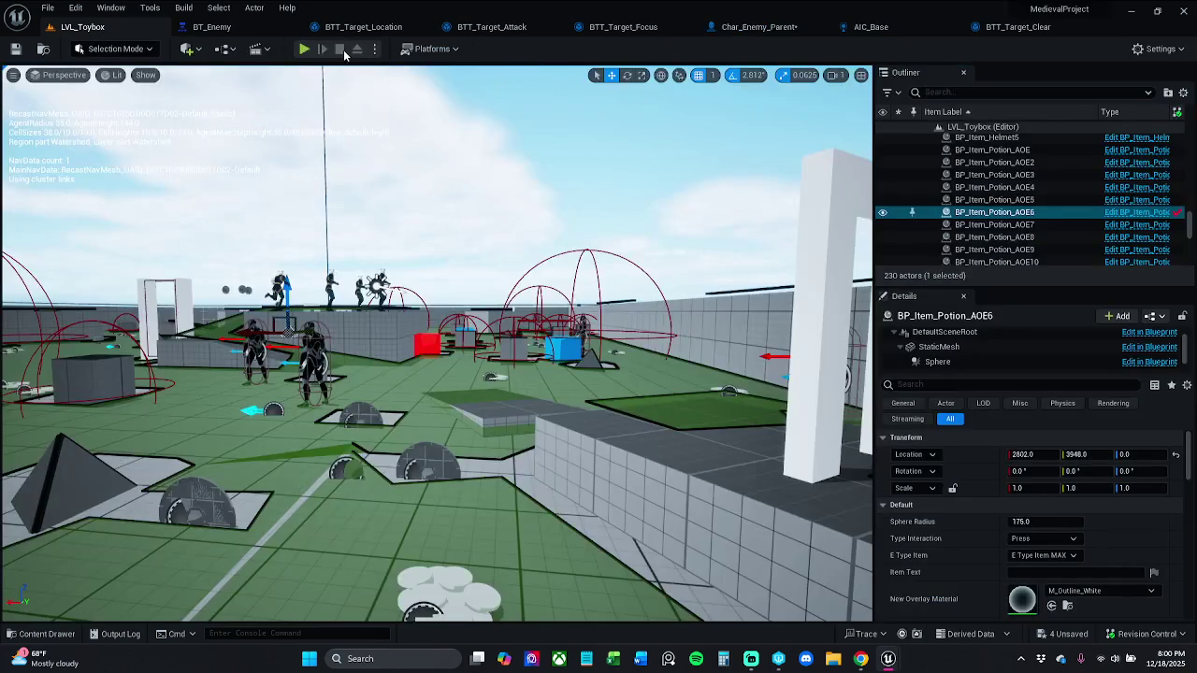
click(304, 49)
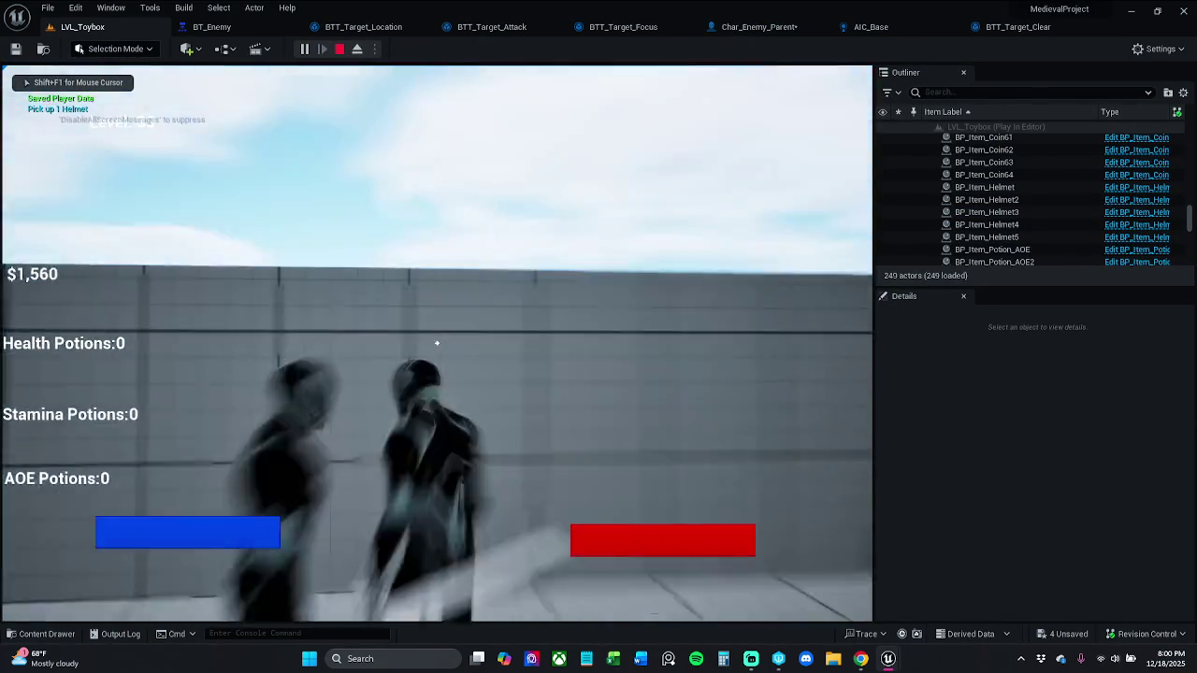
key(Escape)
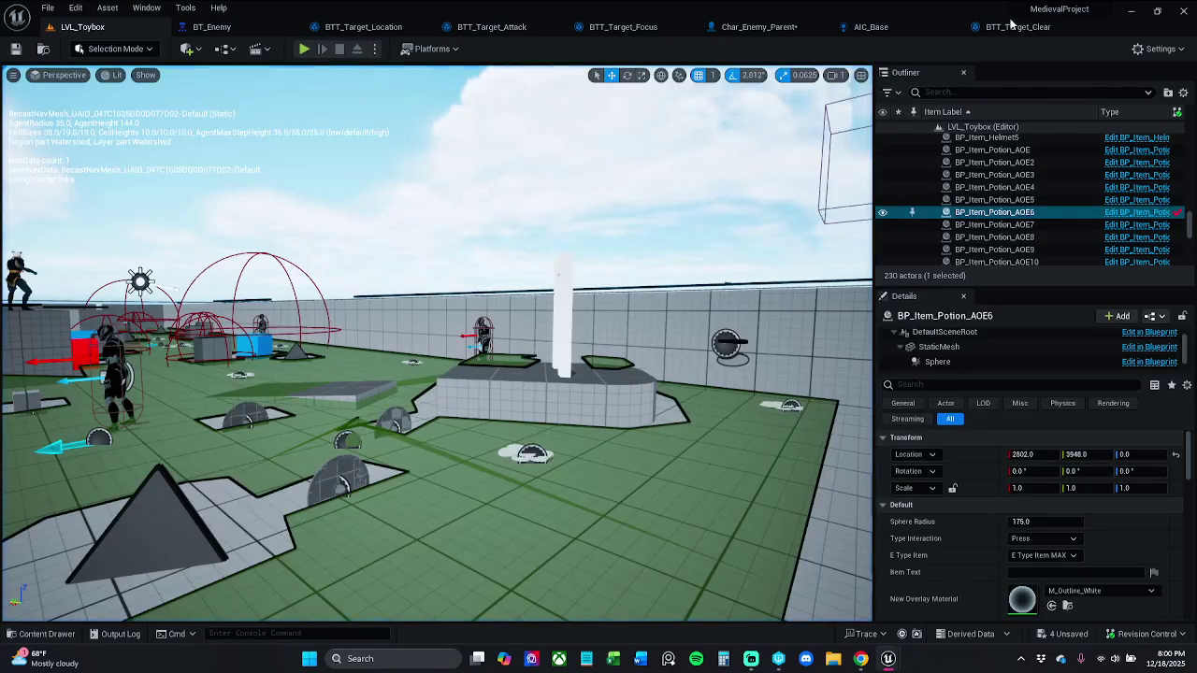
click(212, 26)
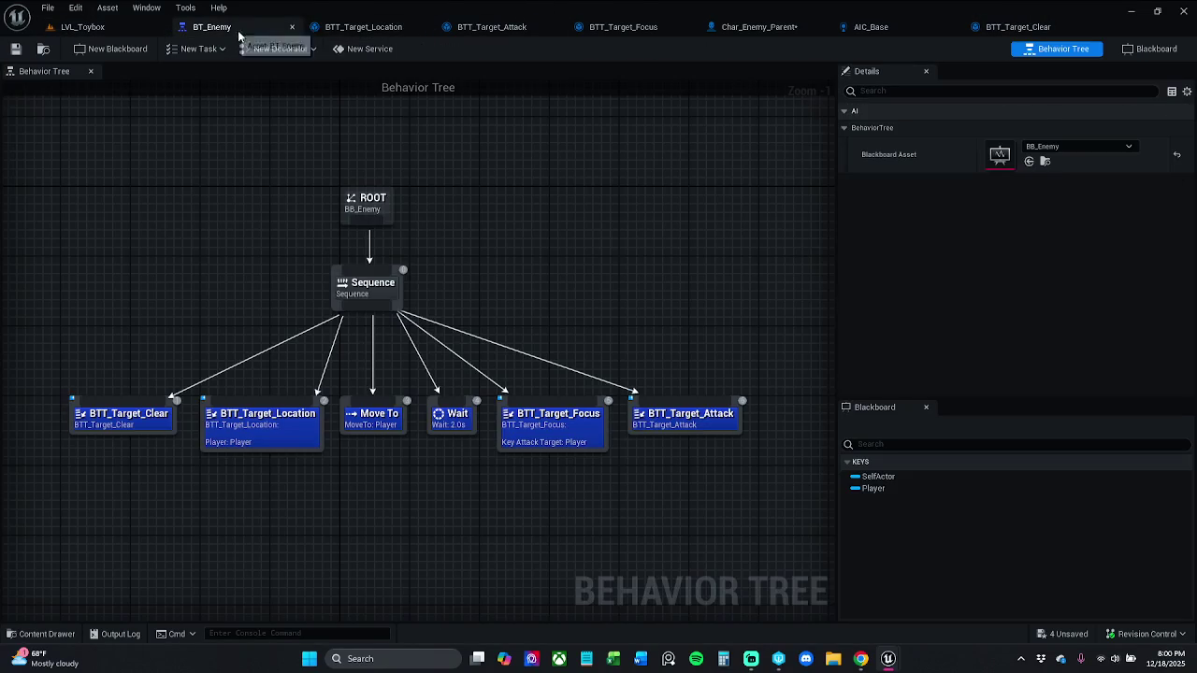
click(753, 26)
- Set Mesh collision to Physics Only, PhysicsBody type, ignoring Camera and blocking Interactive; return to LVL_Toybox
click(1084, 299)
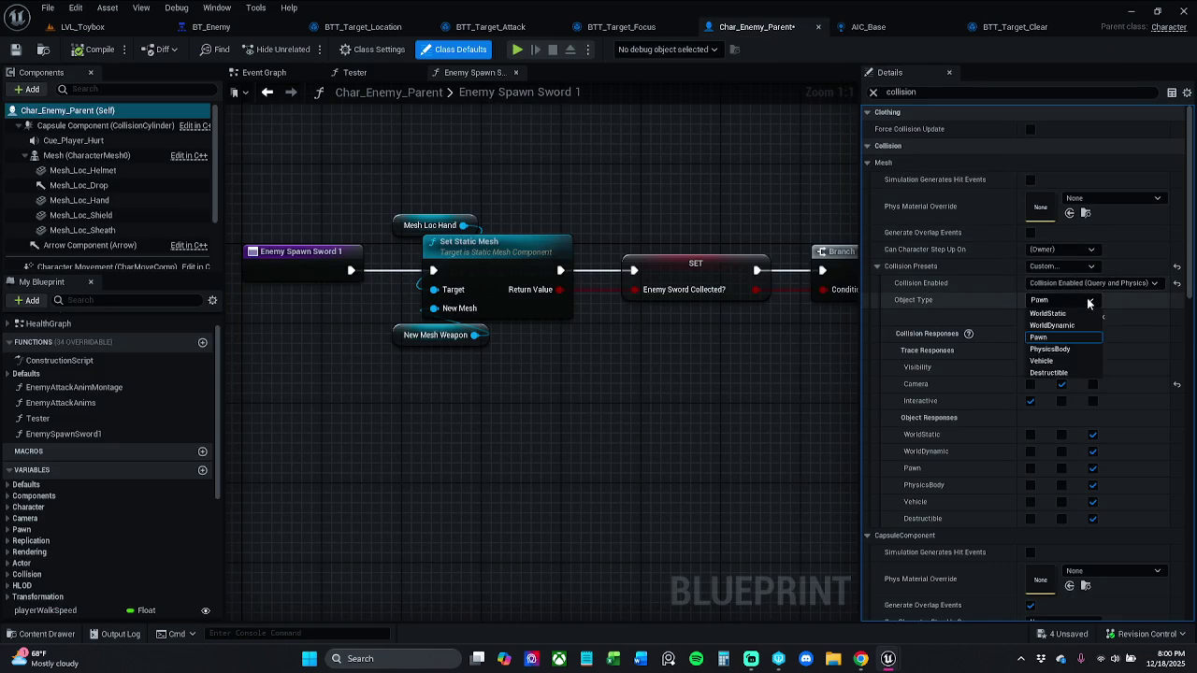
click(1100, 285)
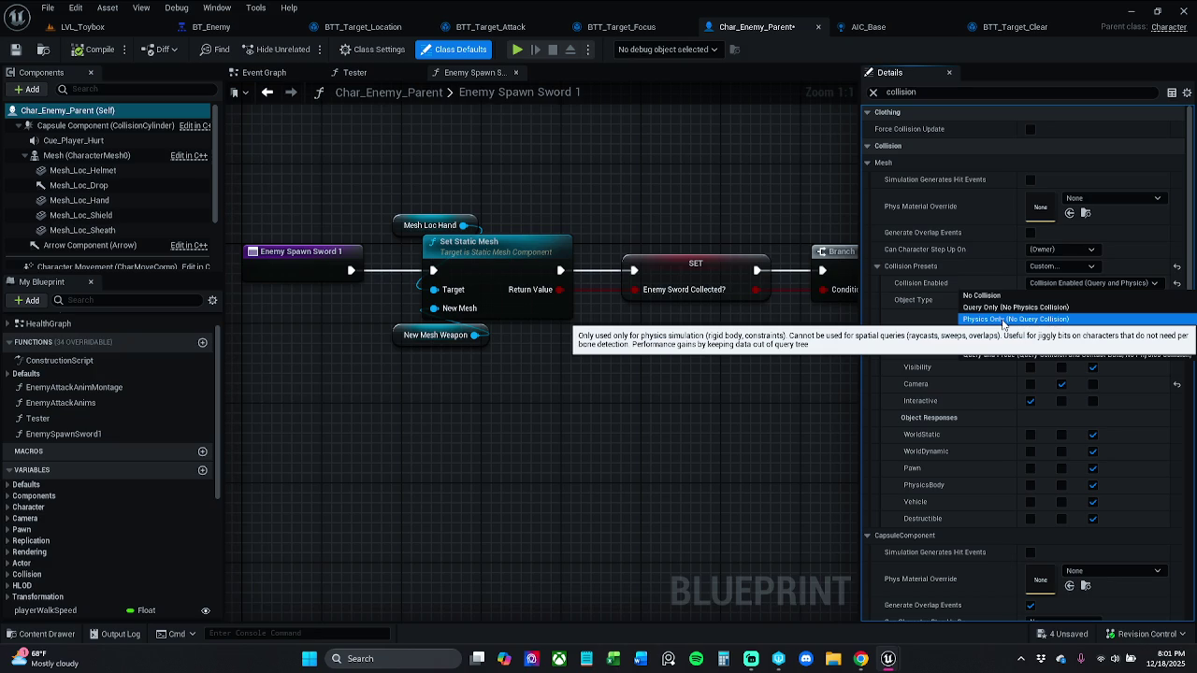
click(1003, 320)
click(1063, 301)
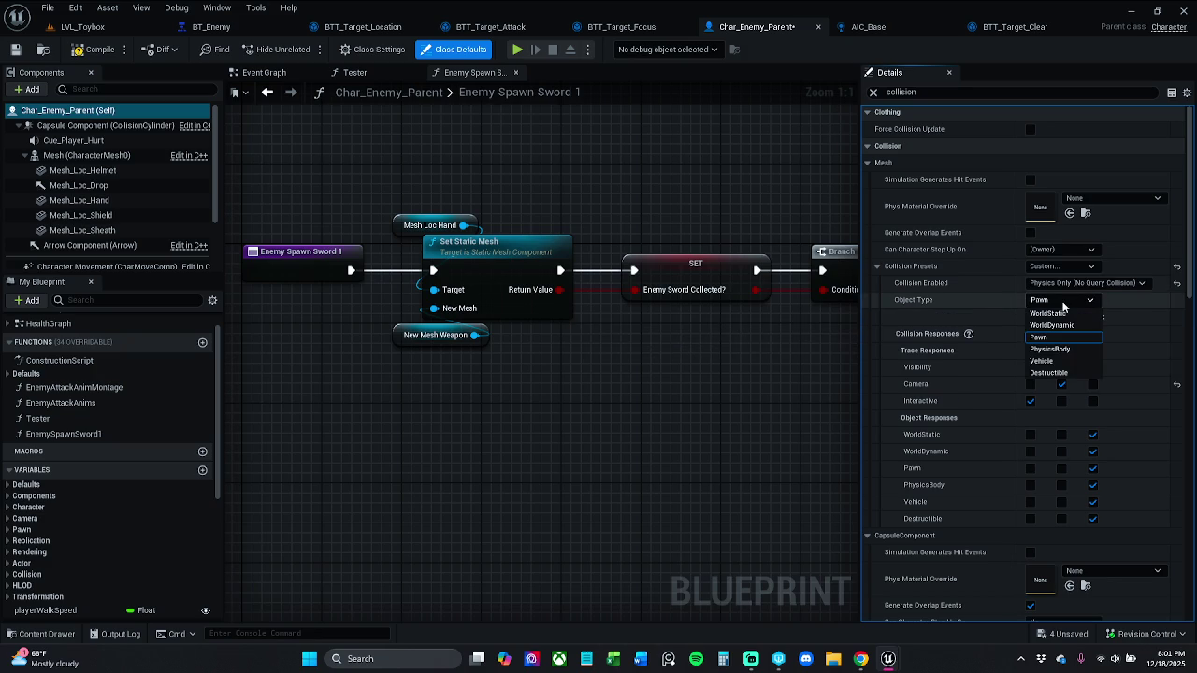
click(1072, 349)
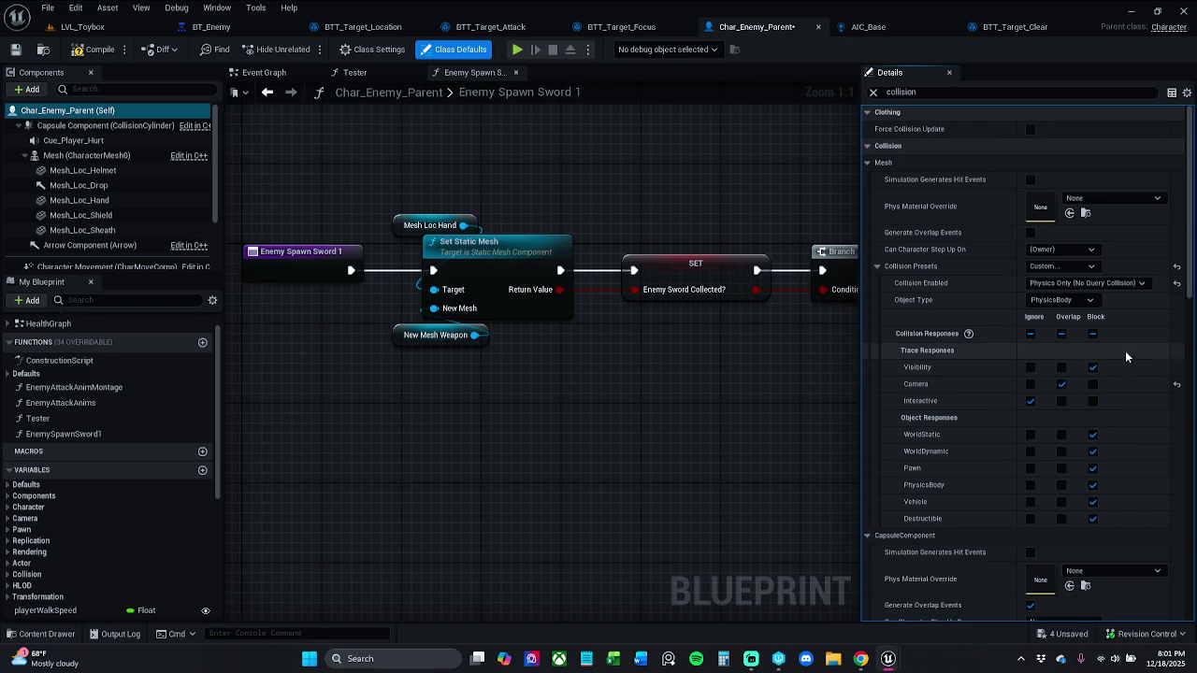
click(1176, 384)
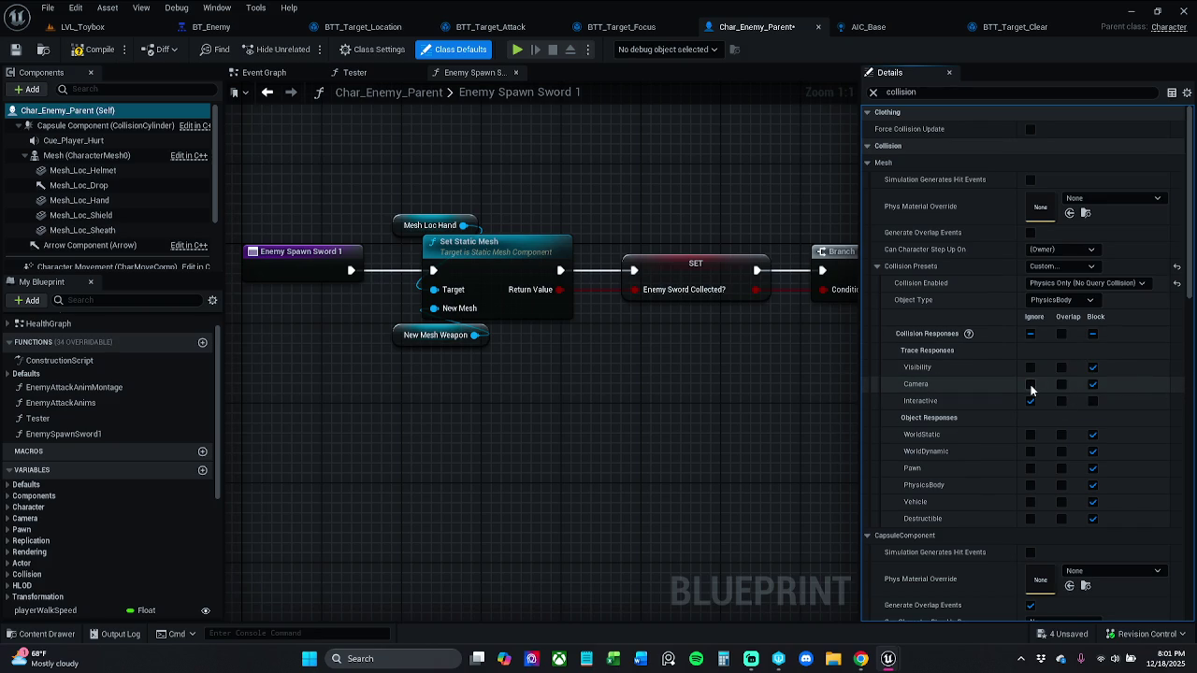
click(1030, 385)
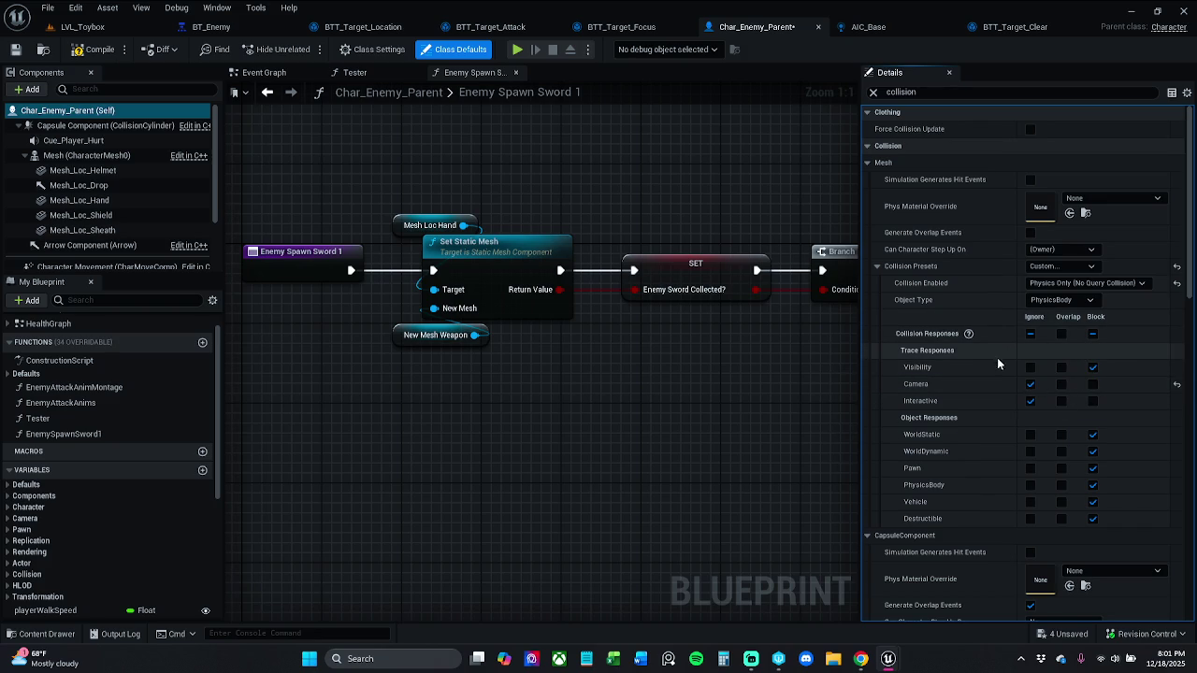
click(1092, 400)
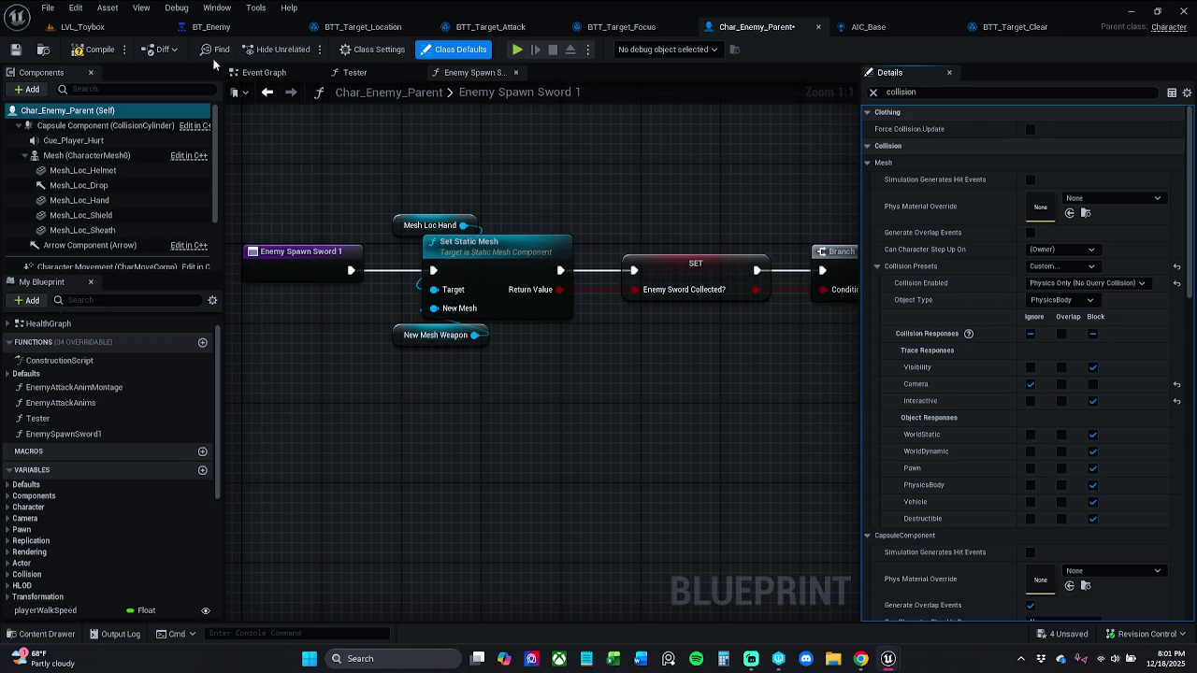
click(112, 31)
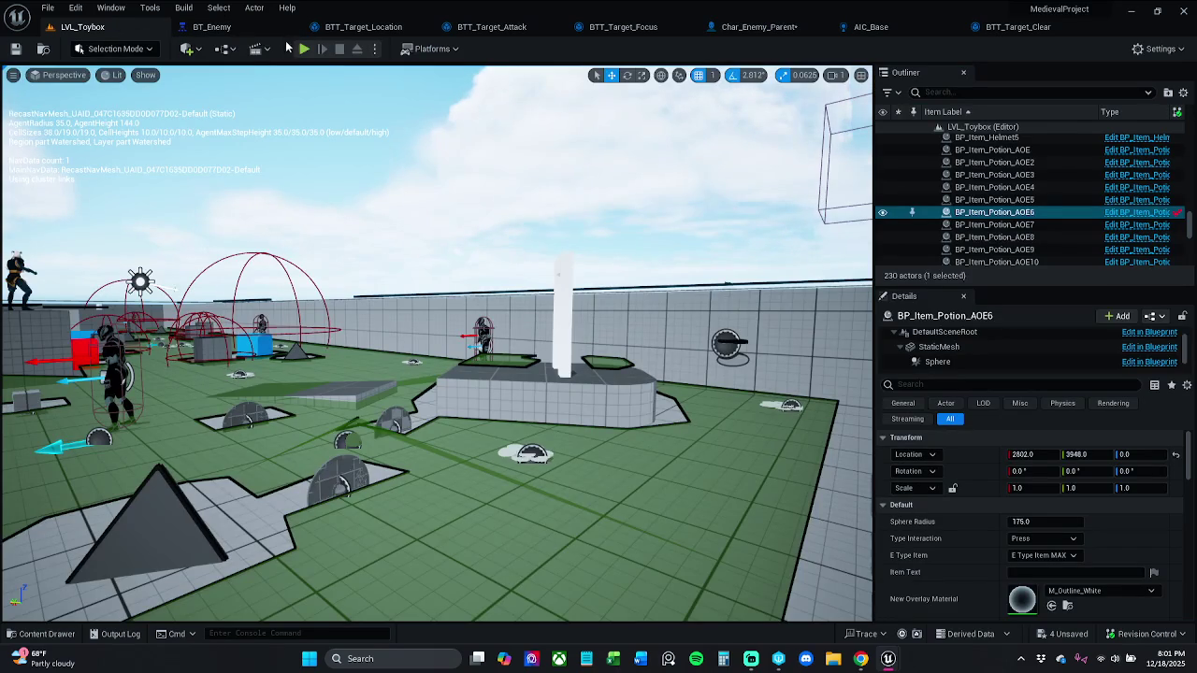
- Play-test the level, then set Char_Enemy_Parent's Mesh Collision Enabled to Query Only (No Physics Collision)
click(302, 49)
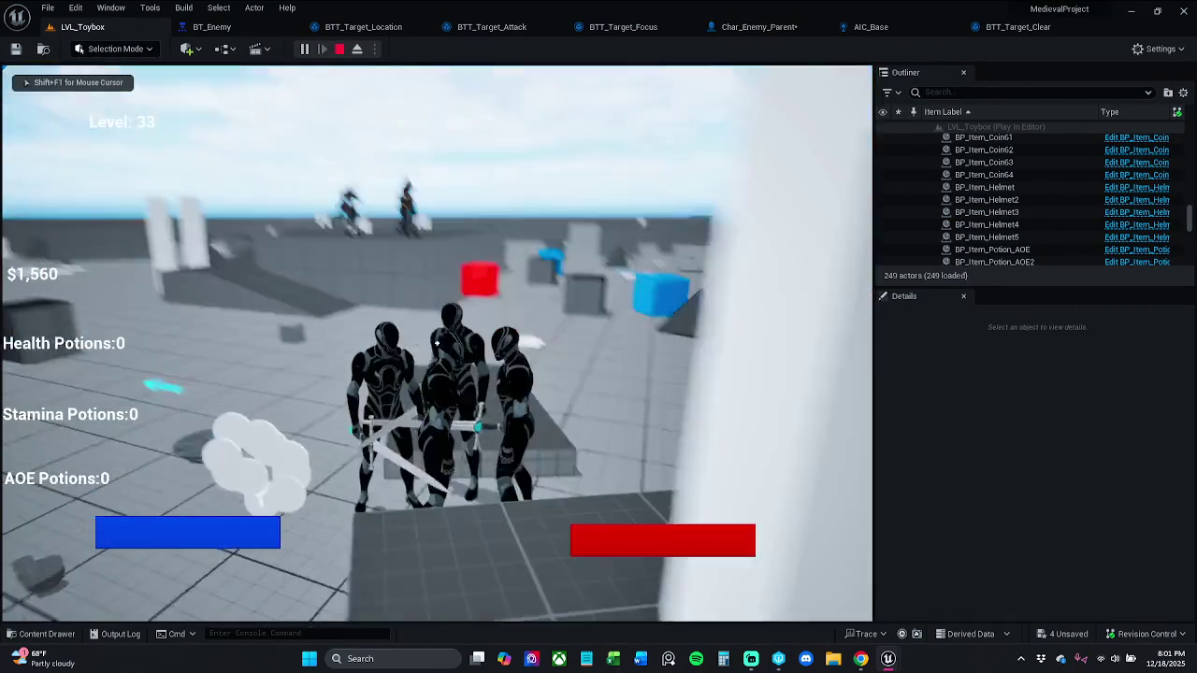
key(Escape)
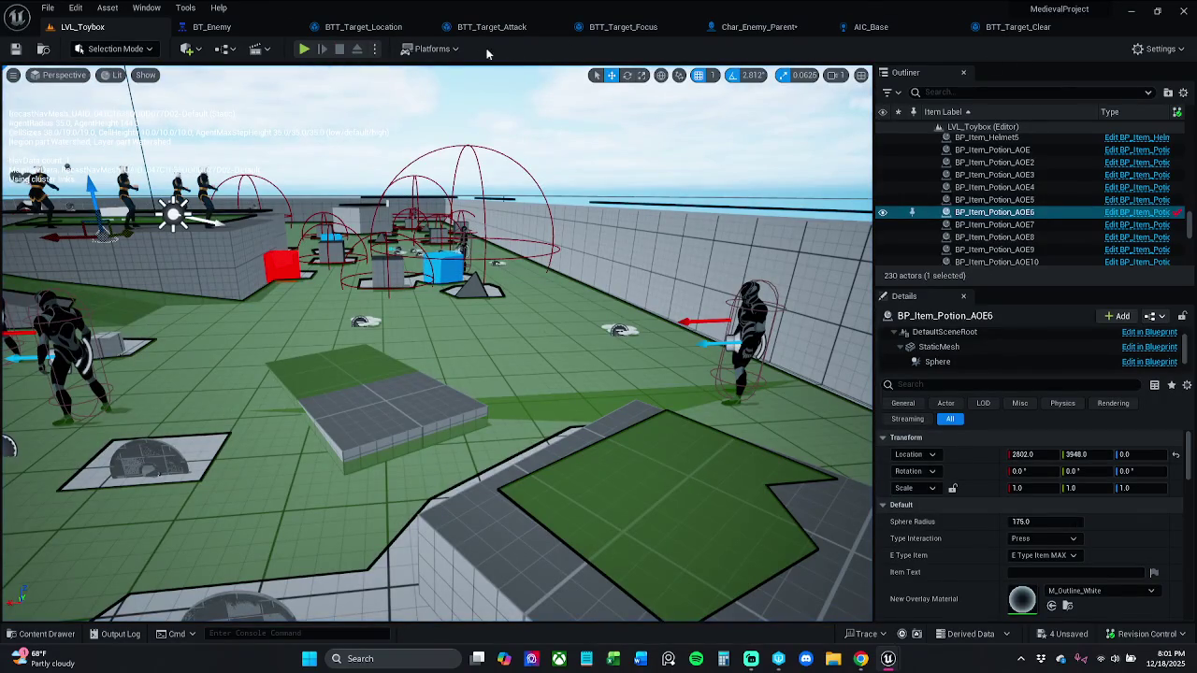
click(759, 26)
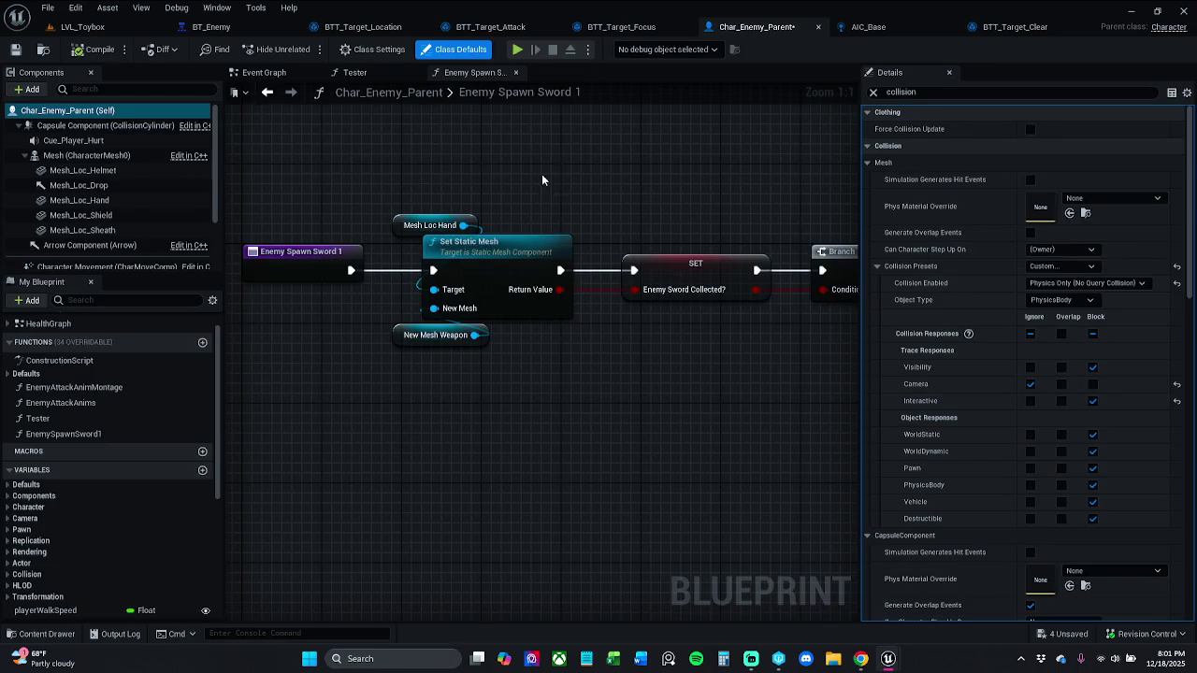
drag(573, 185, 540, 212)
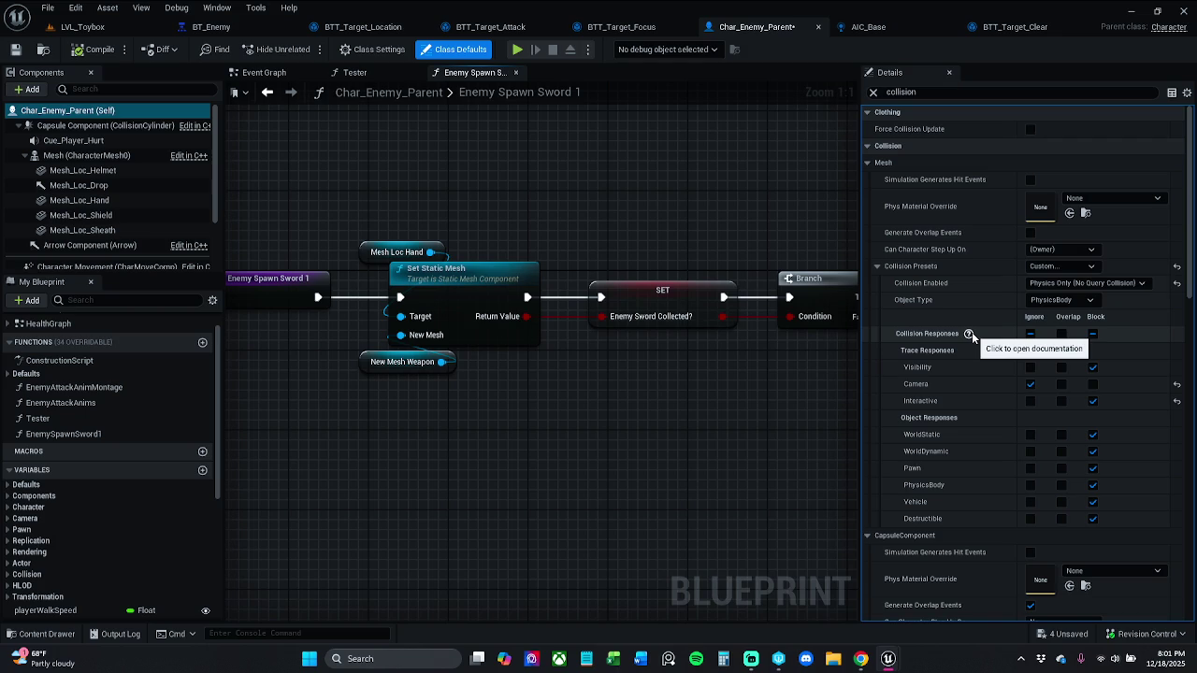
click(1079, 283)
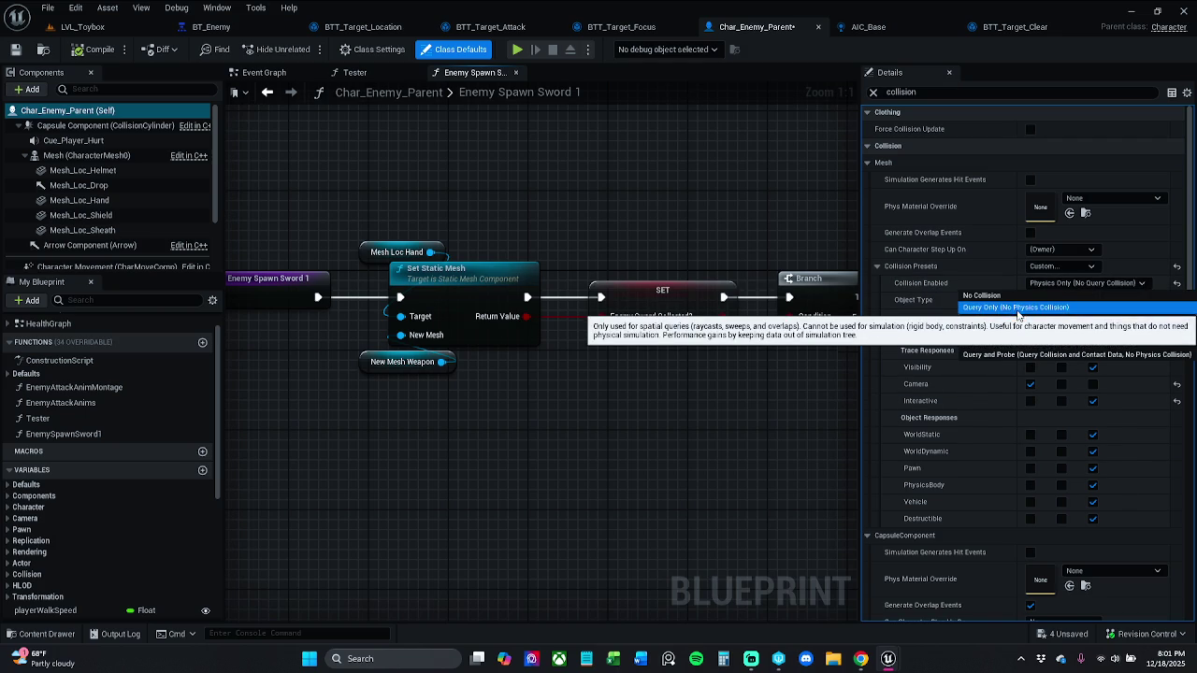
click(1017, 308)
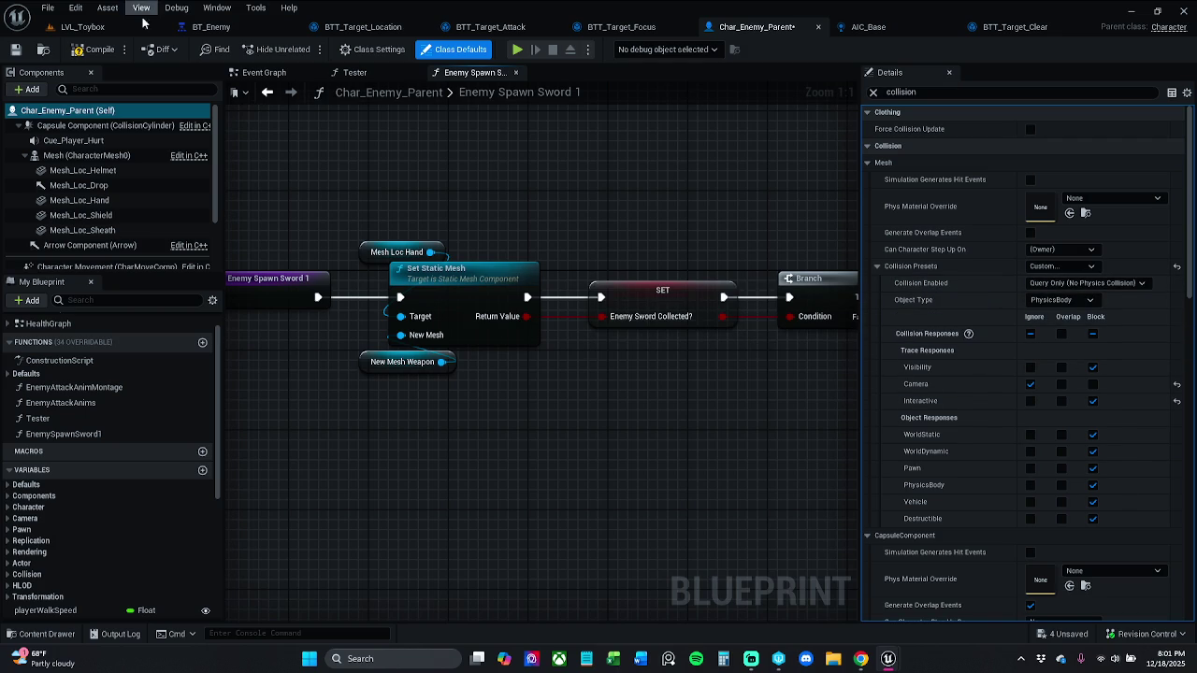
- Check the Mesh, Capsule, Arrow and Character Movement component settings, then return to LVL_Toybox
click(97, 49)
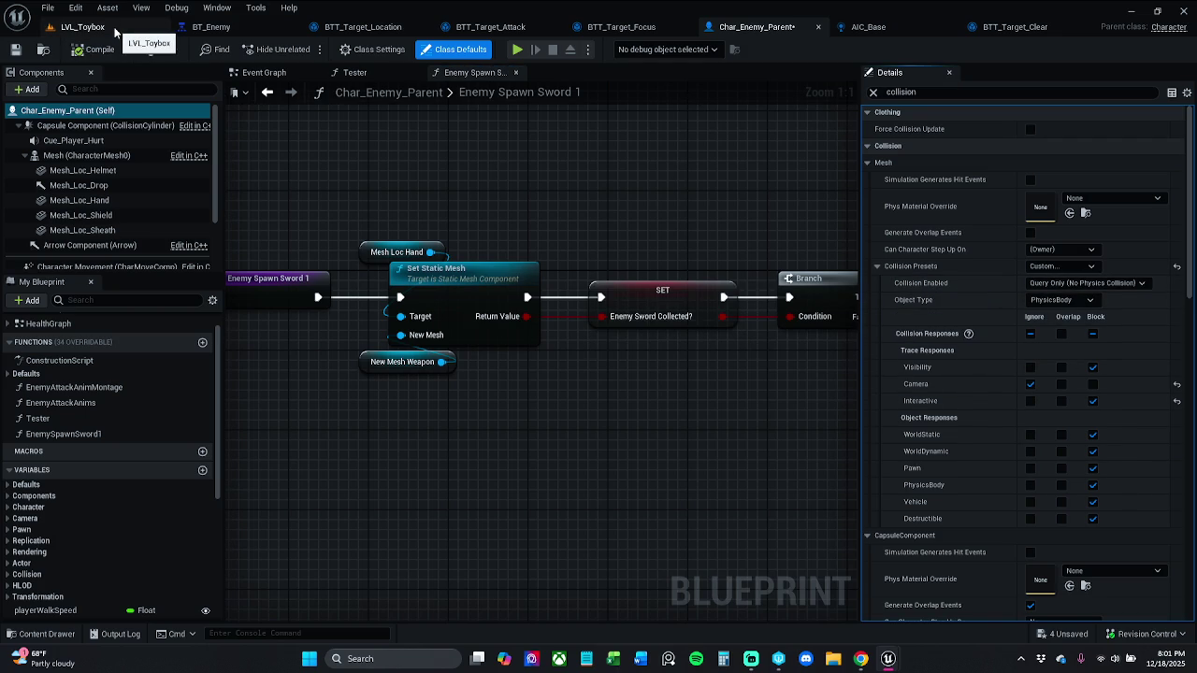
click(104, 154)
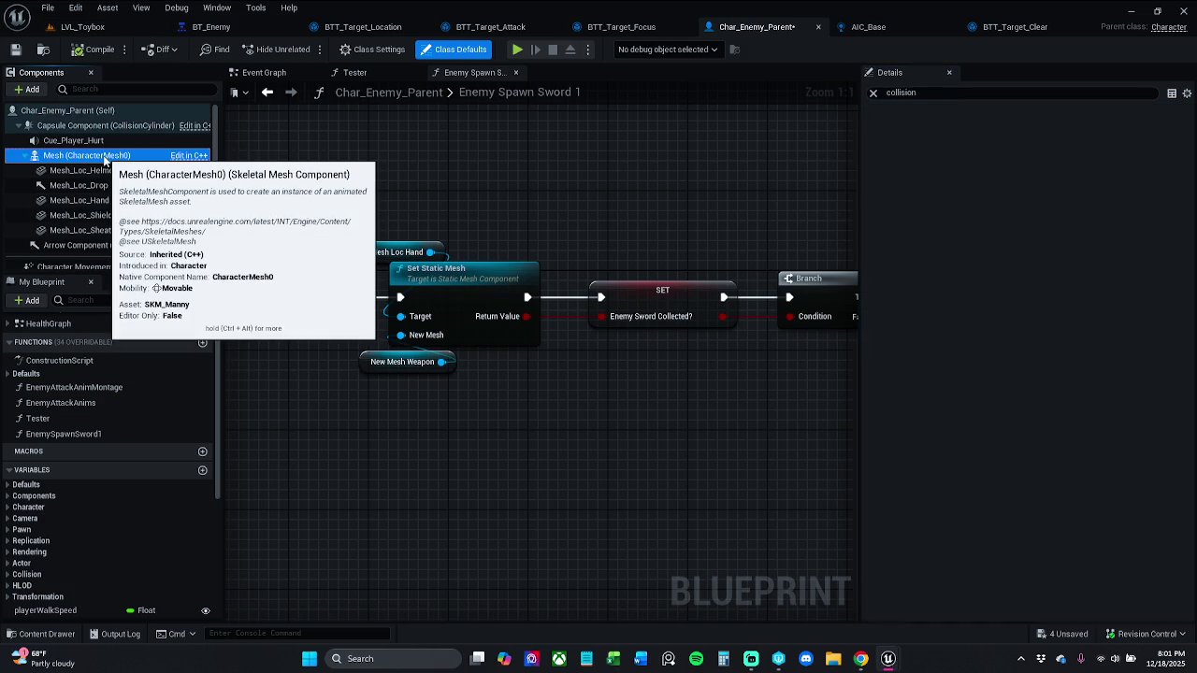
click(107, 125)
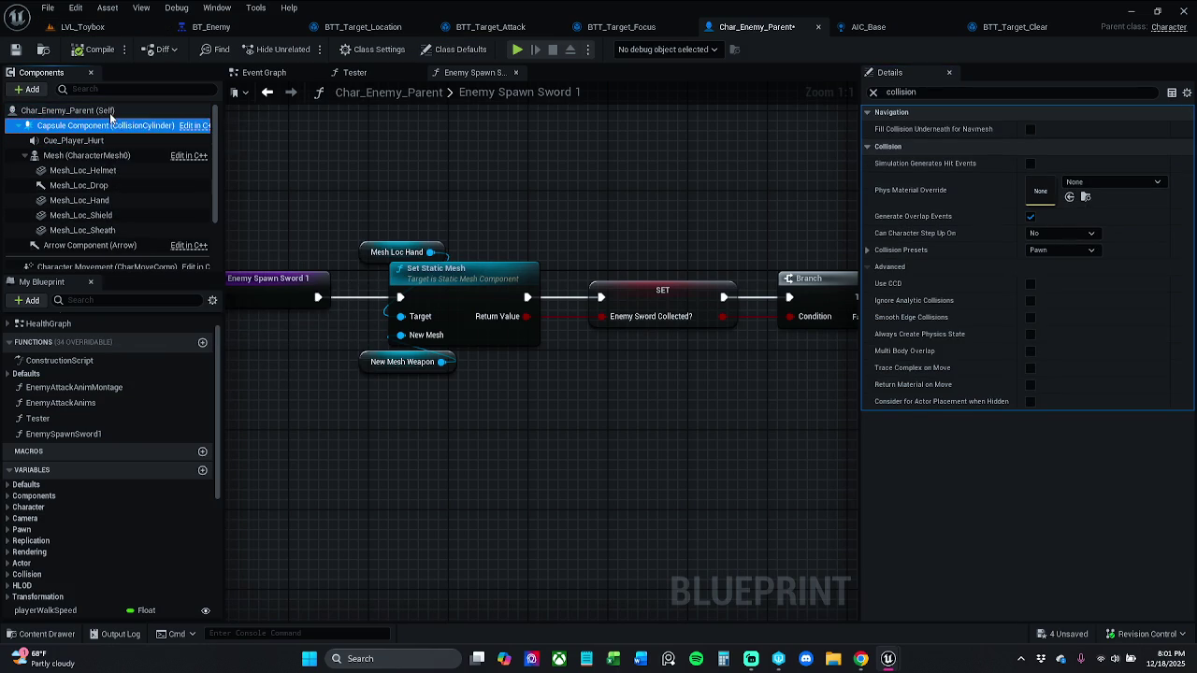
click(111, 111)
key(Down)
key(Down)
key(Down)
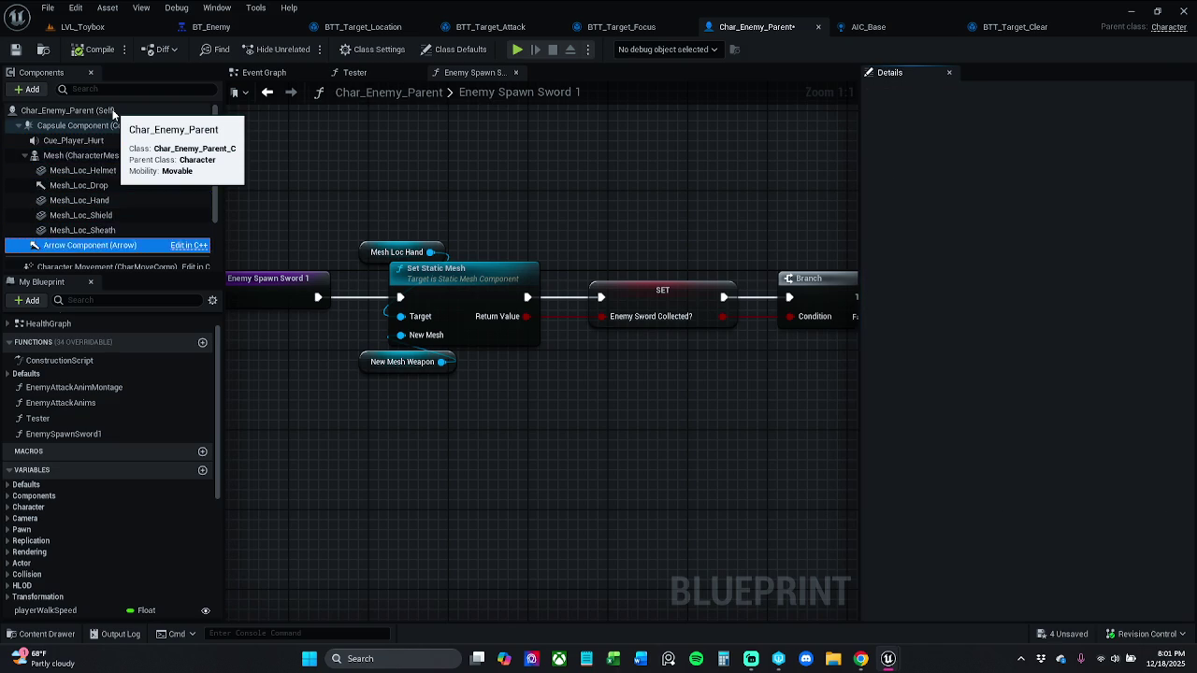
key(Down)
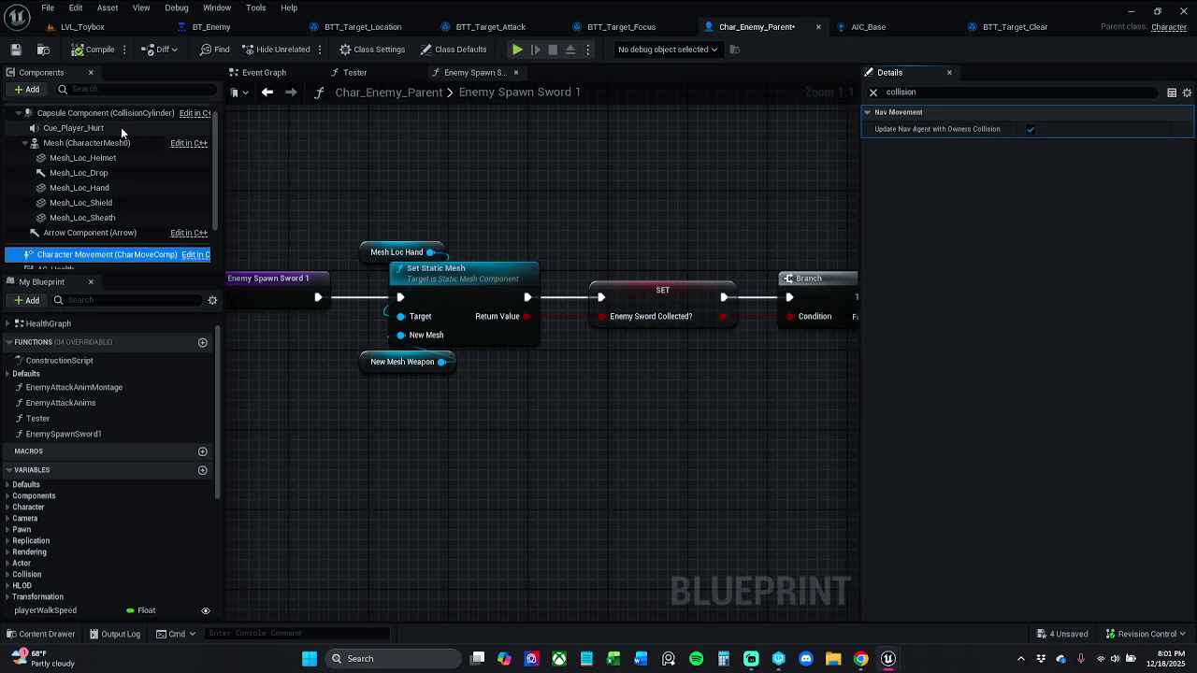
scroll(121, 133, up, 1)
click(111, 111)
click(82, 26)
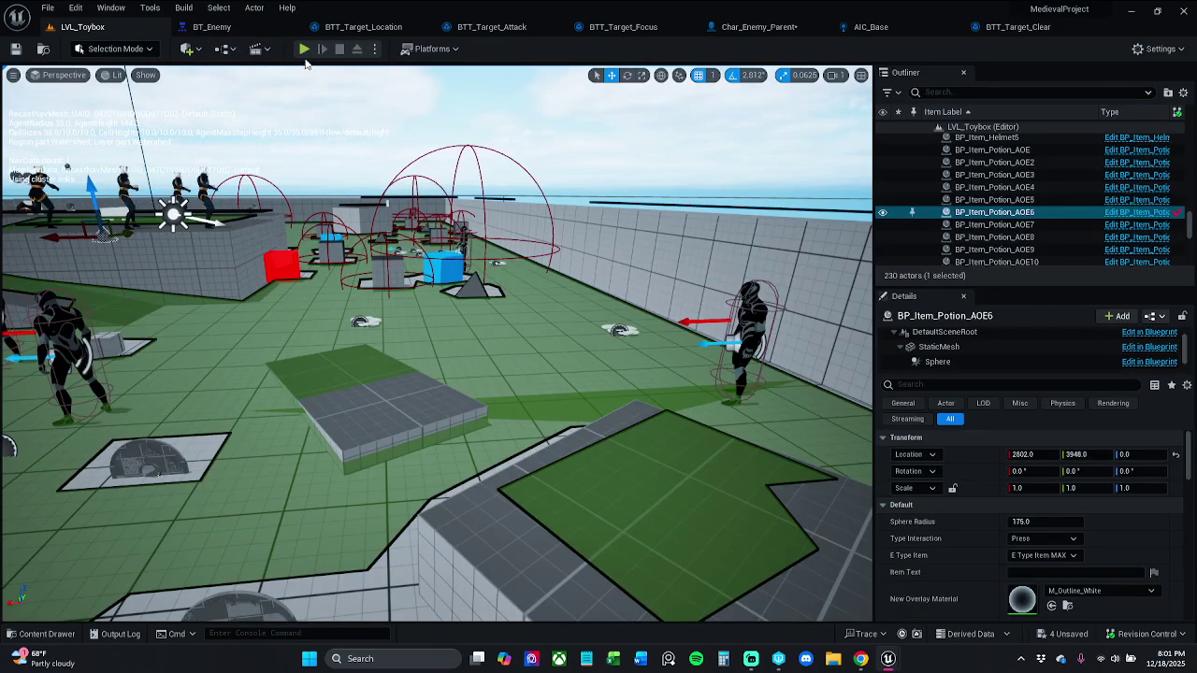
- Play-test LVL_Toybox, moving toward the enemies to watch the fight, then return to Char_Enemy_Parent
click(304, 49)
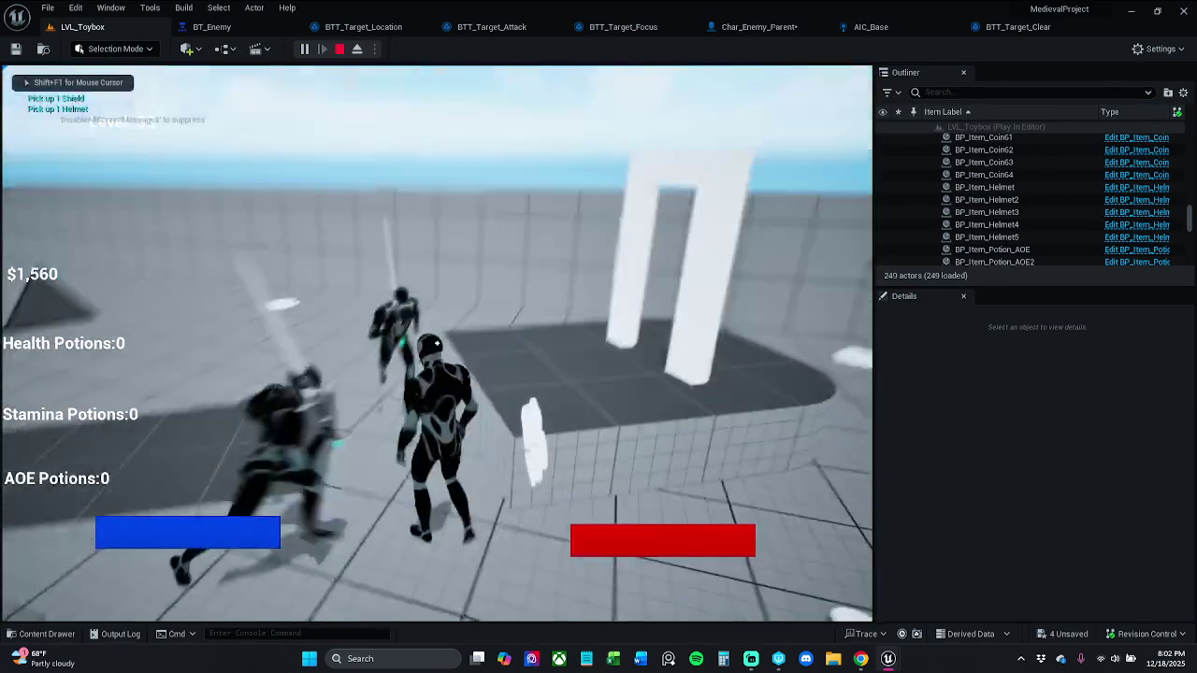
key(w)
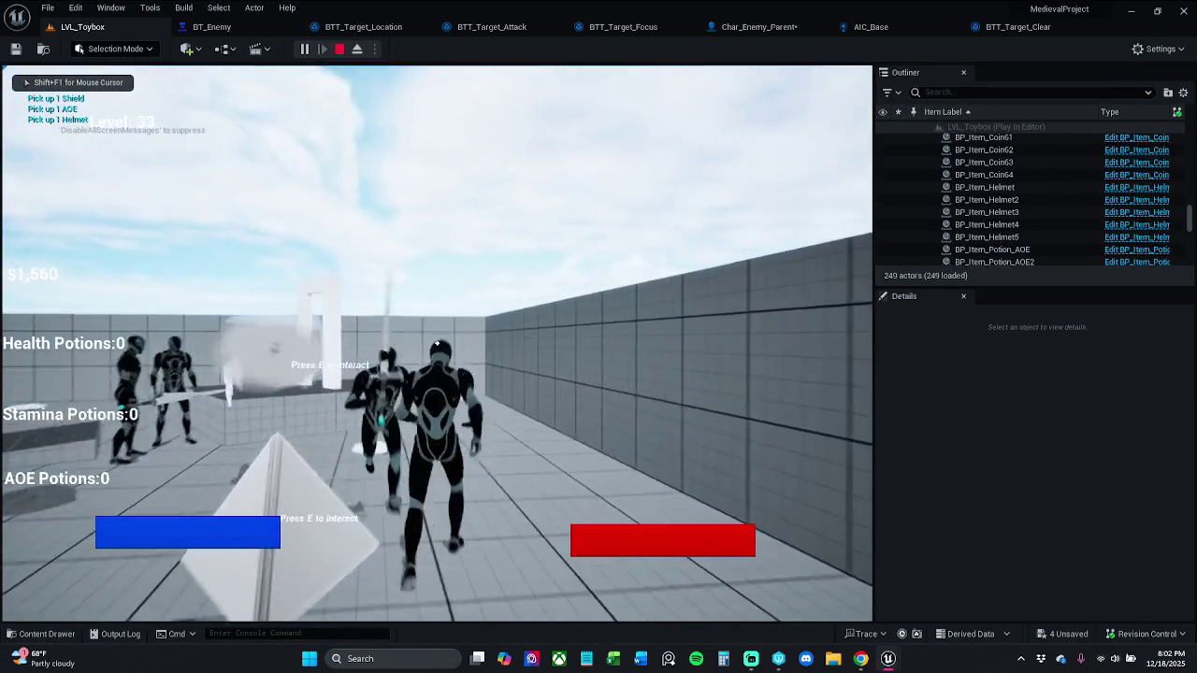
key(w)
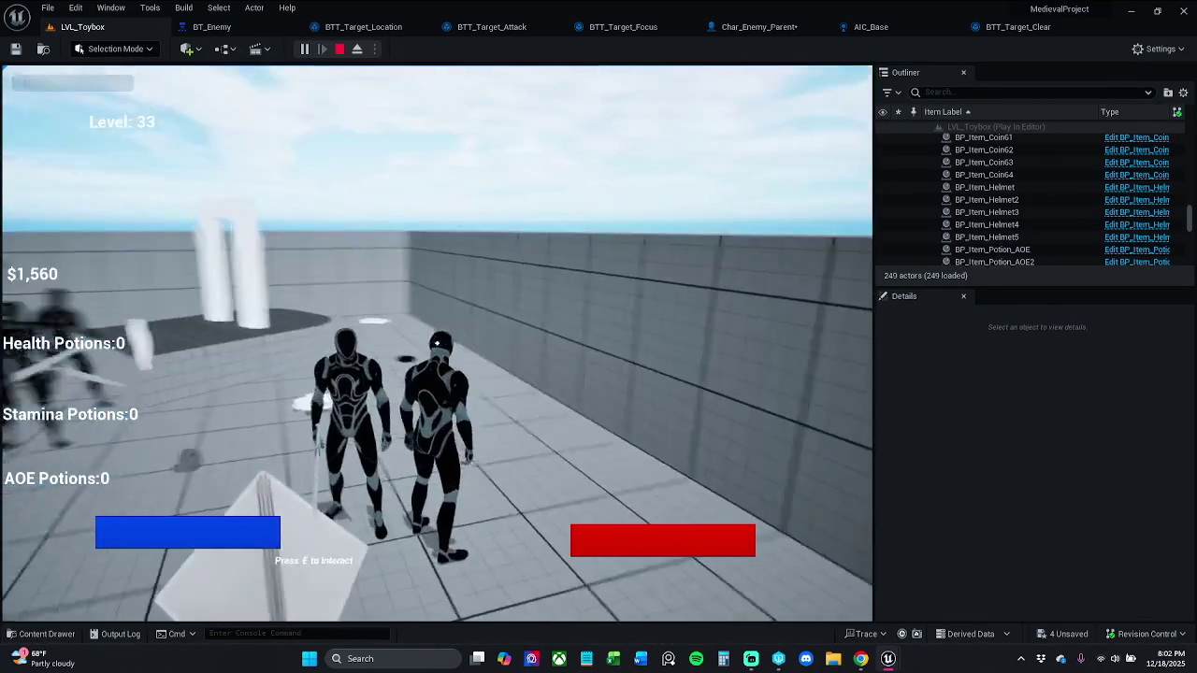
key(Escape)
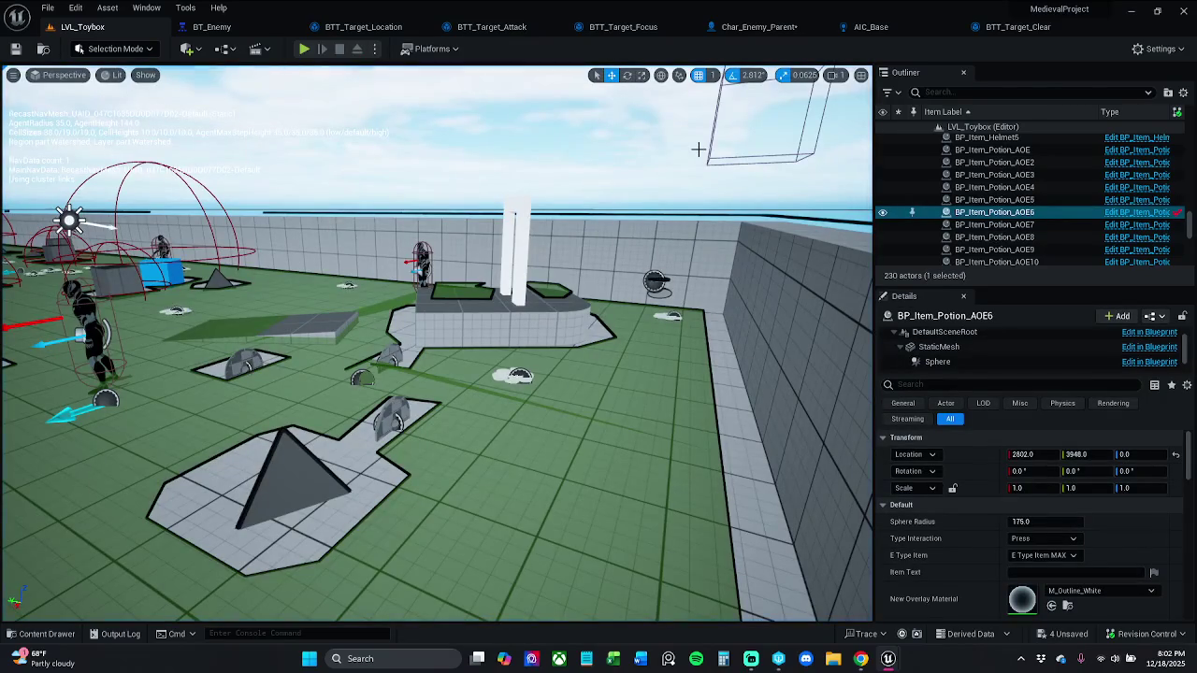
click(752, 27)
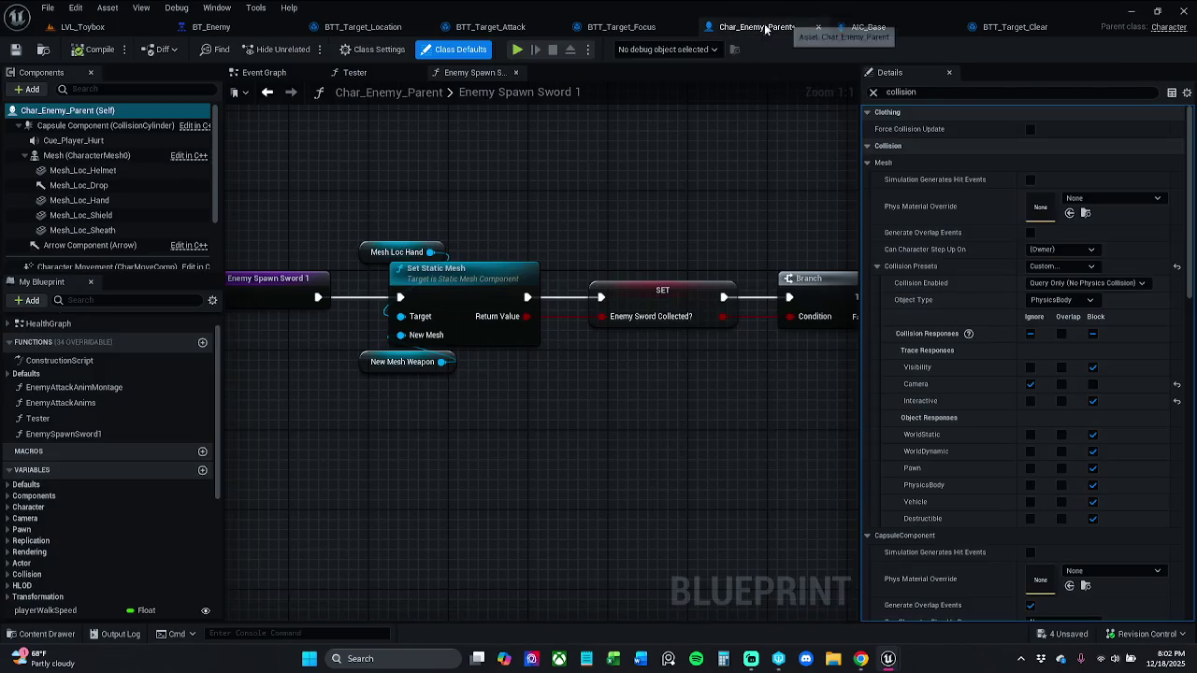
- Save Char_Enemy_Parent, clear the Details collision filter, and reposition the Char_Player tab
click(15, 50)
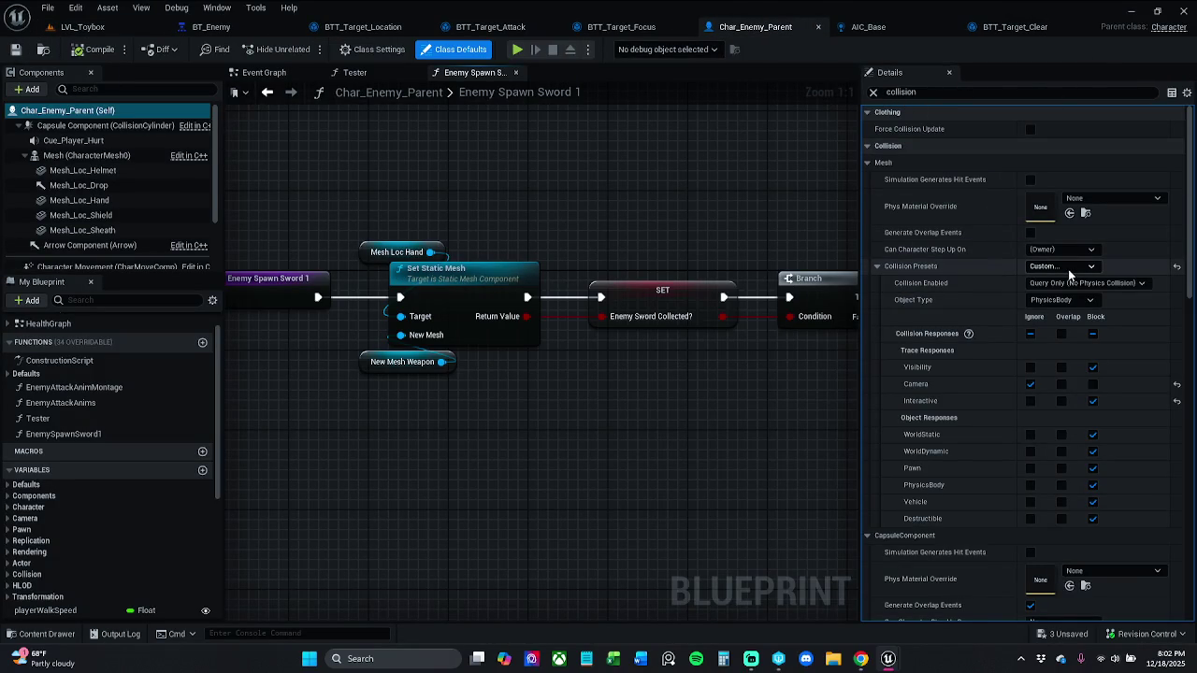
click(875, 91)
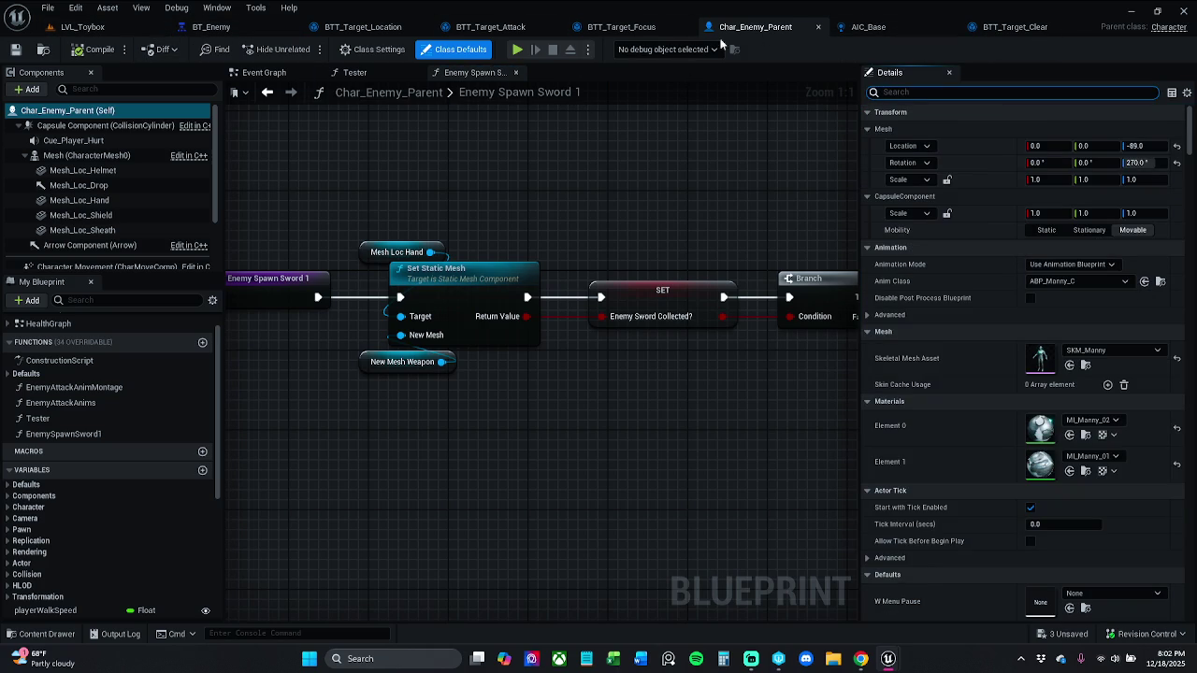
click(8, 107)
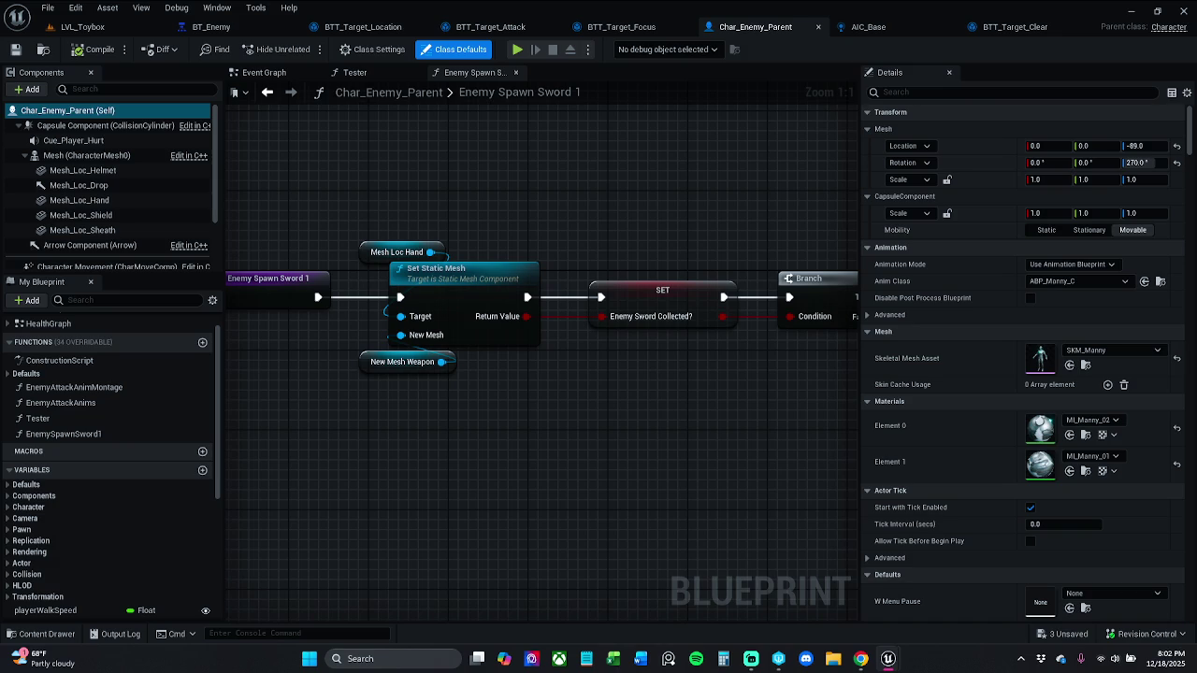
mouse_move(599, 187)
mouse_down()
mouse_move(721, 22)
mouse_move(1052, 29)
mouse_move(967, 32)
mouse_up()
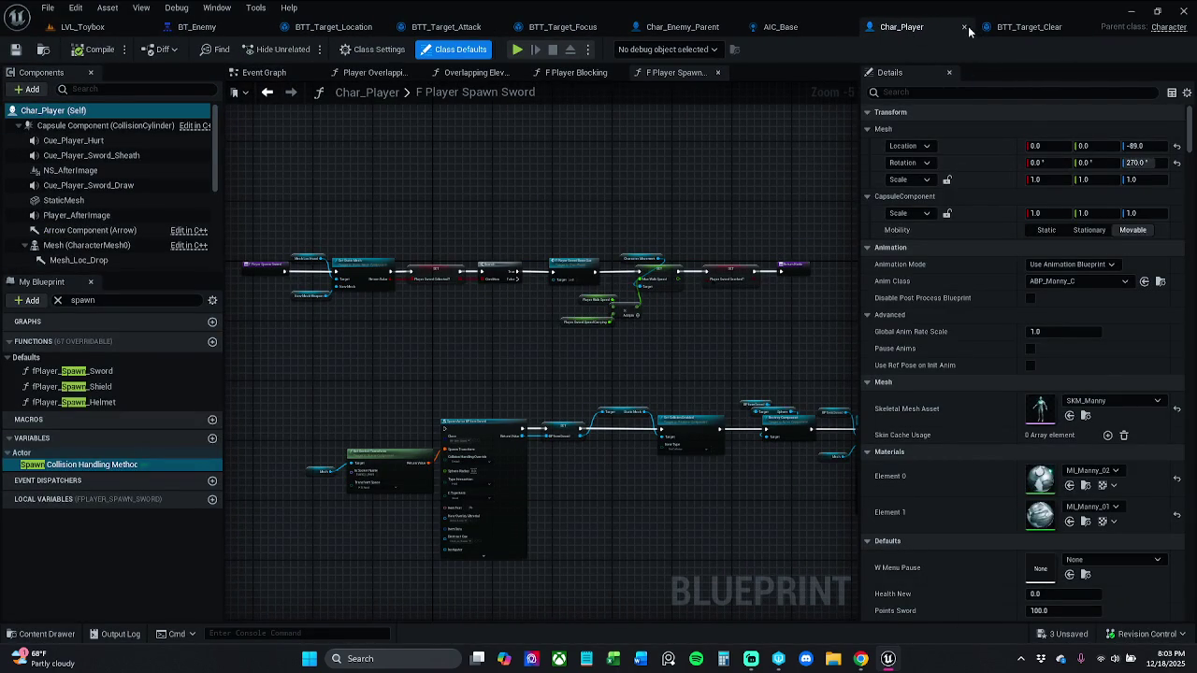
- Close Char_Player, then play-test LVL_Toybox with the enemies and stop the session
key(ctrl+w)
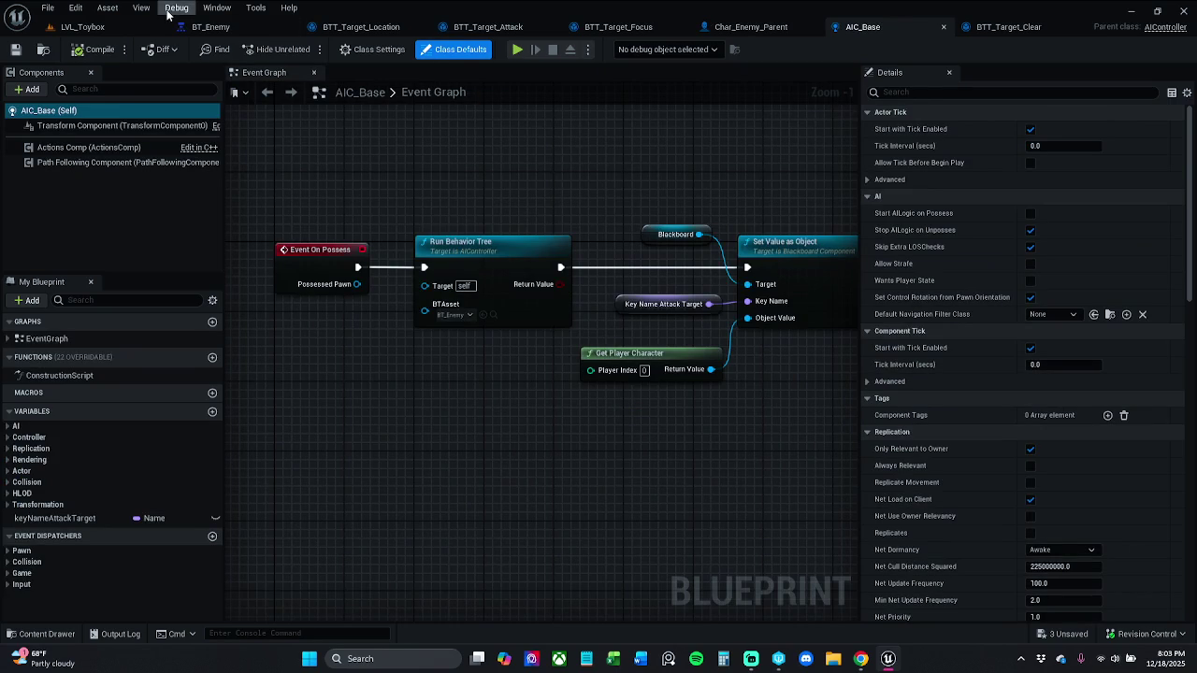
click(108, 8)
click(63, 27)
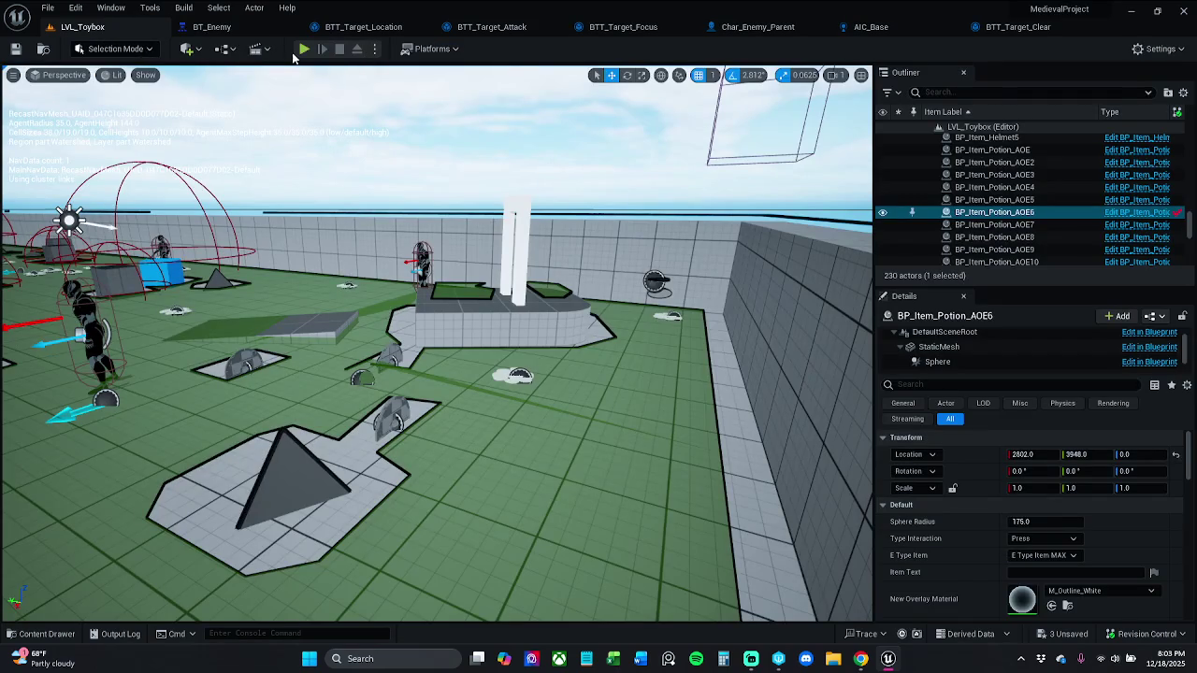
click(306, 49)
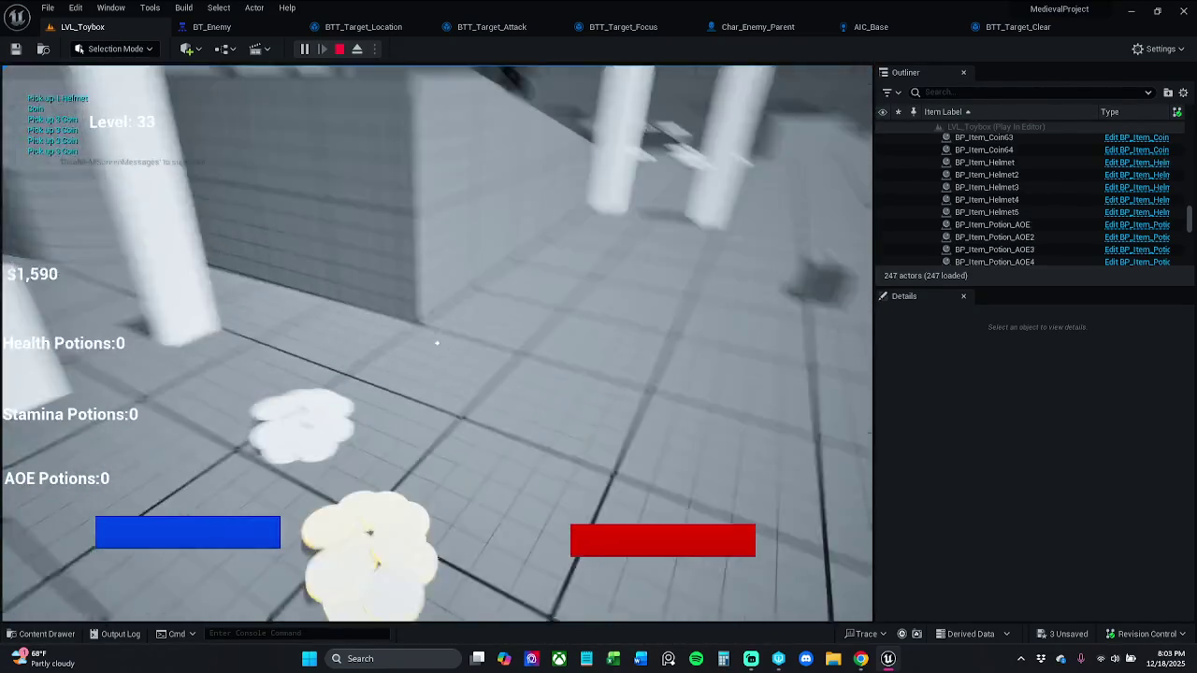
key(Escape)
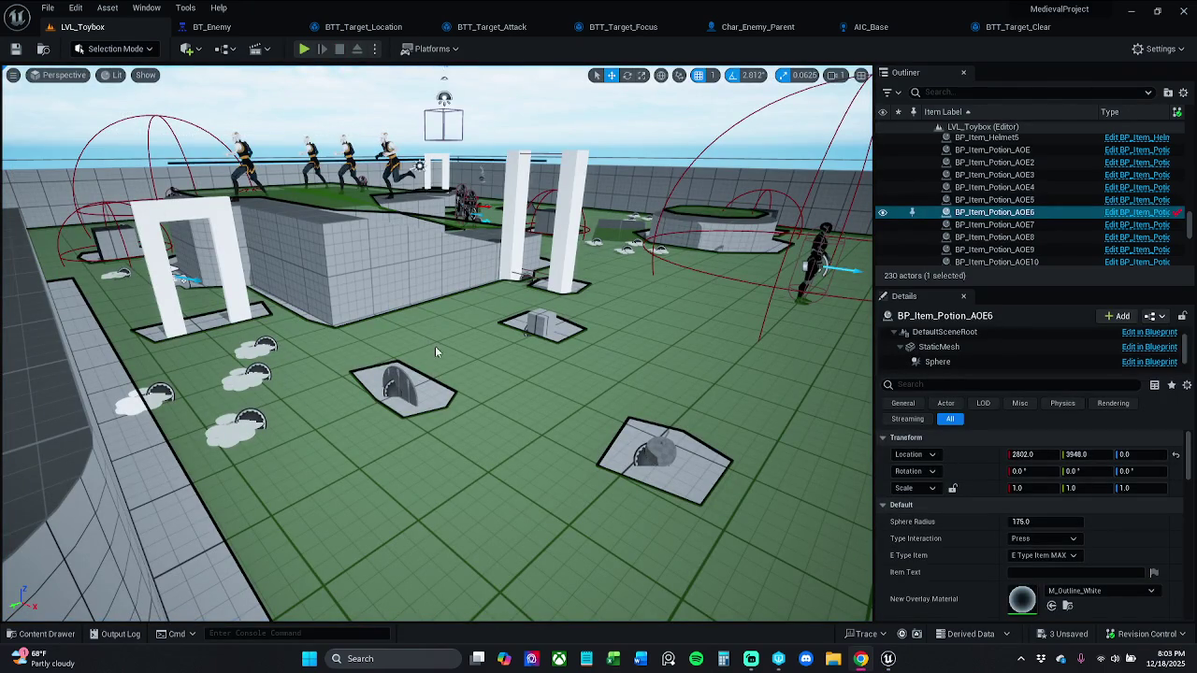
click(772, 30)
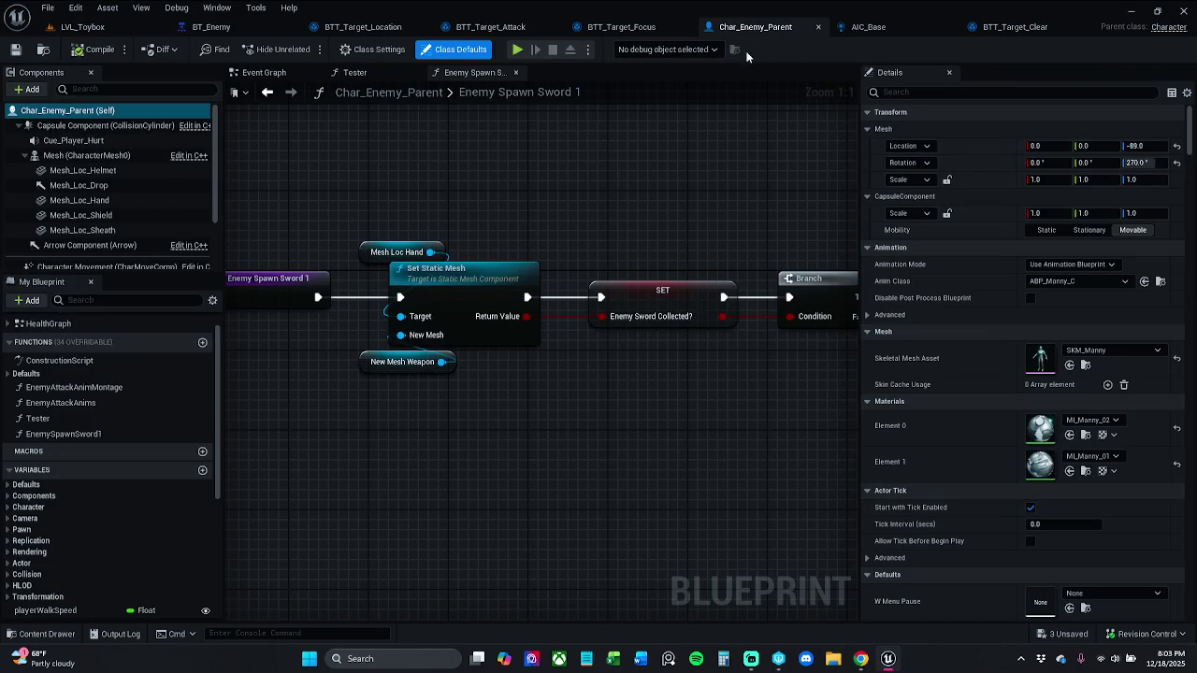
scroll(486, 193, down, 1)
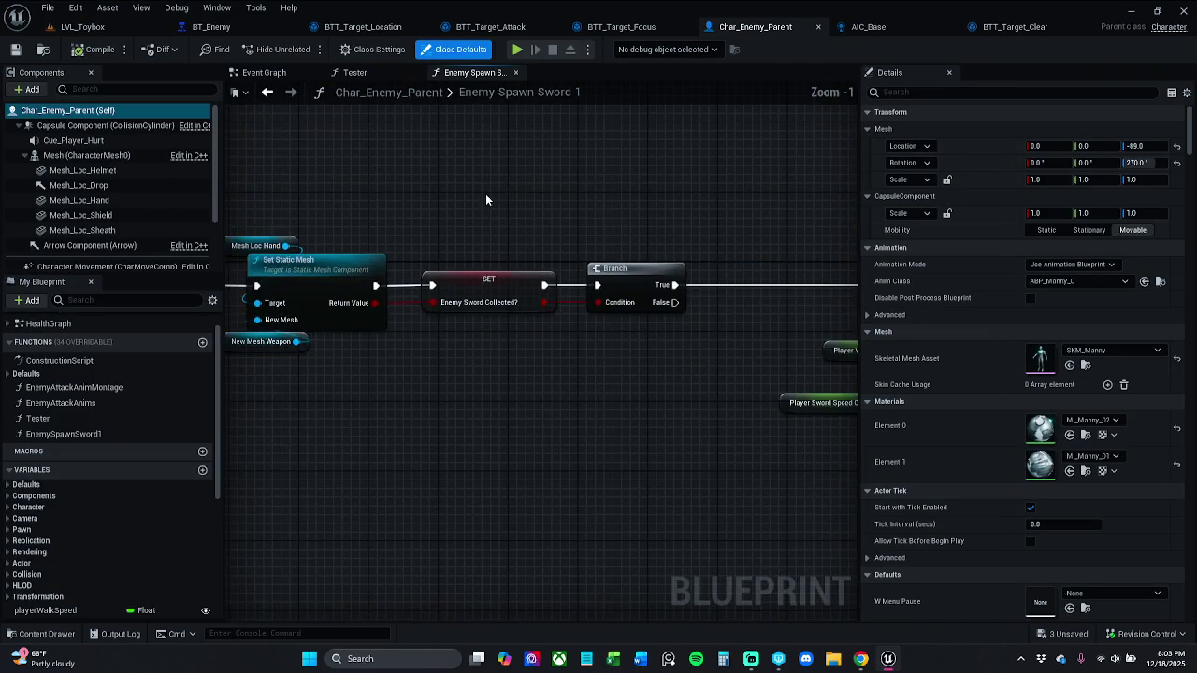
scroll(596, 192, down, 3)
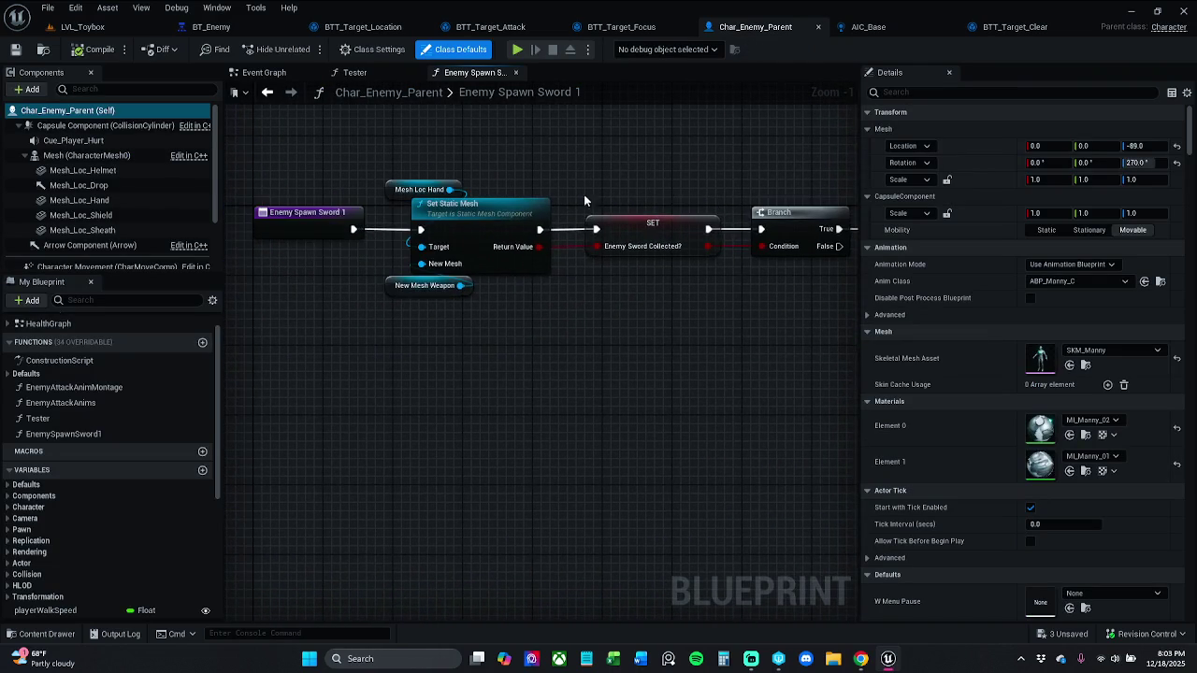
scroll(549, 240, up, 4)
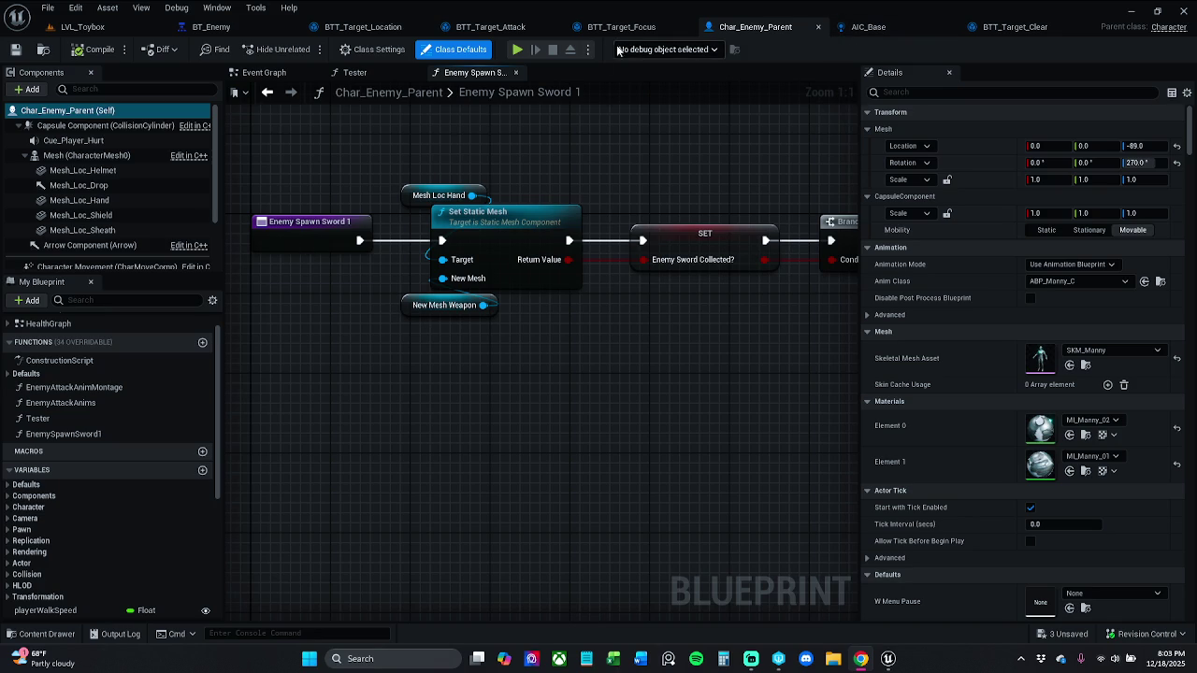
click(83, 27)
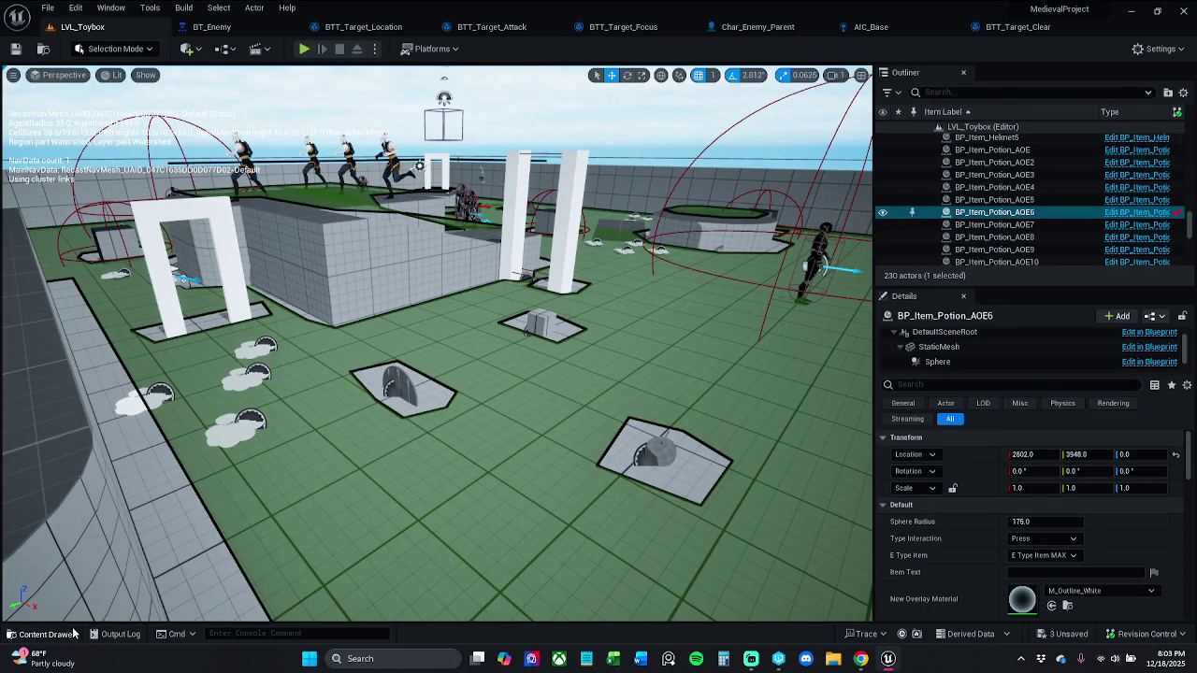
- Open BP_Item_Sword from Content/_MyContent/Actors/_Inventory in the Content Drawer
click(42, 634)
double_click(196, 541)
double_click(201, 543)
double_click(211, 549)
double_click(198, 538)
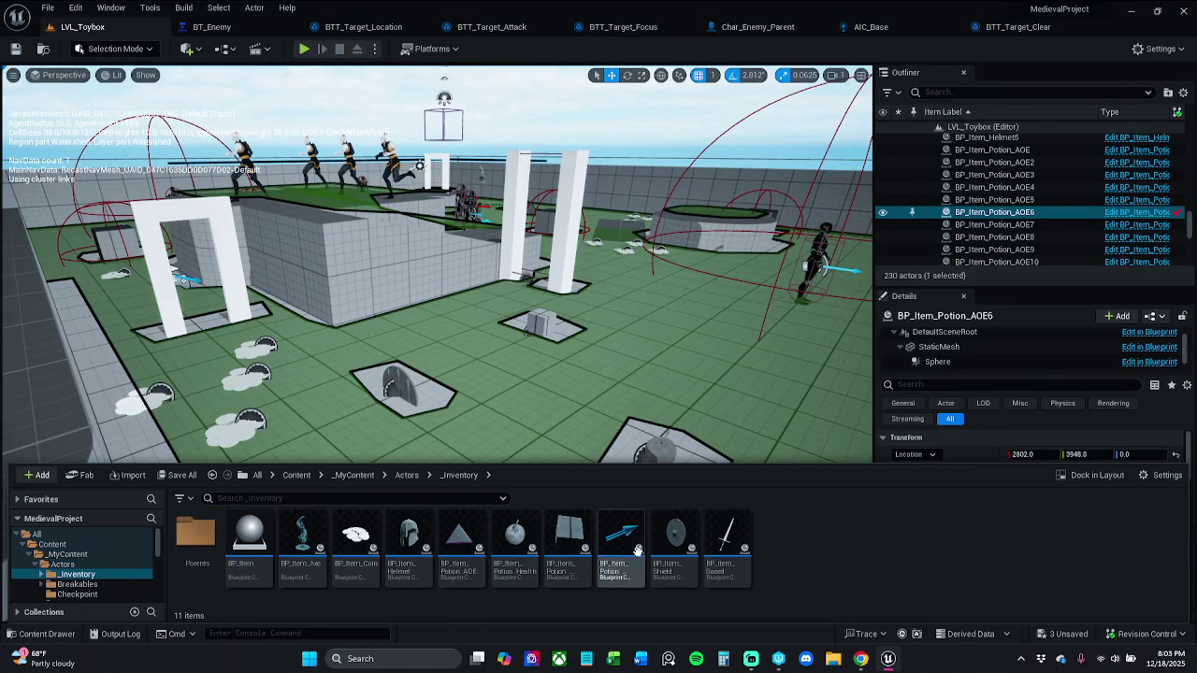
double_click(727, 541)
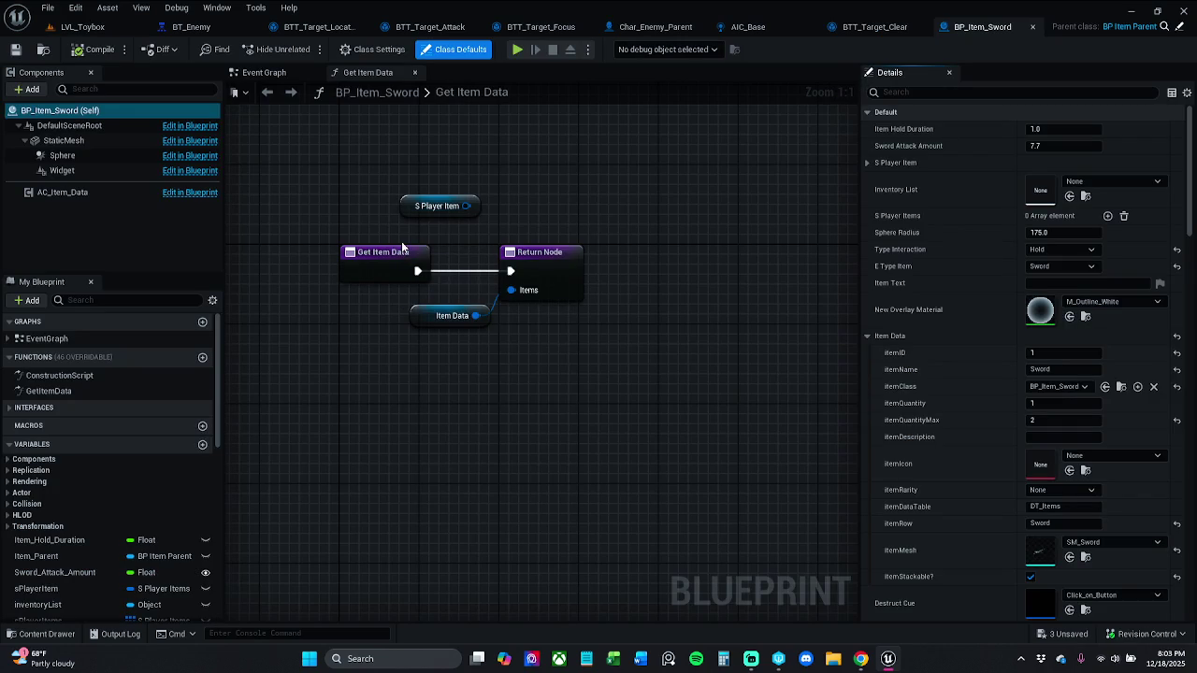
- Realign the top row of OnCollected nodes in the sword's Event Graph
click(293, 74)
scroll(426, 236, down, 10)
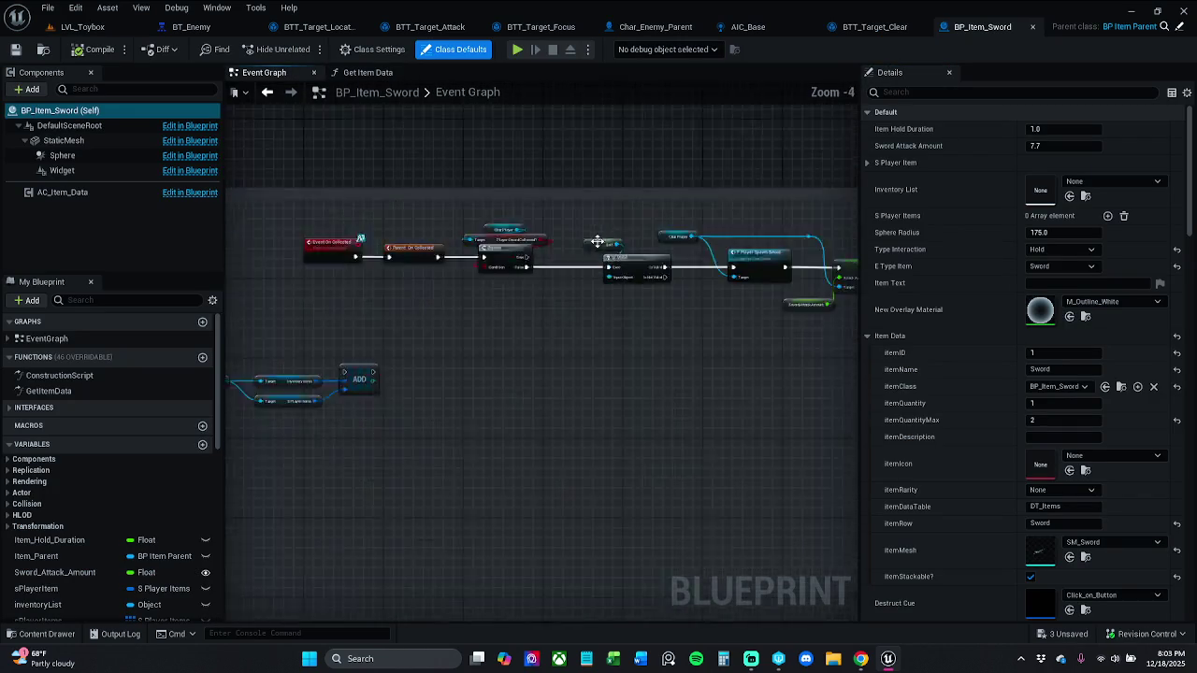
scroll(426, 236, up, 6)
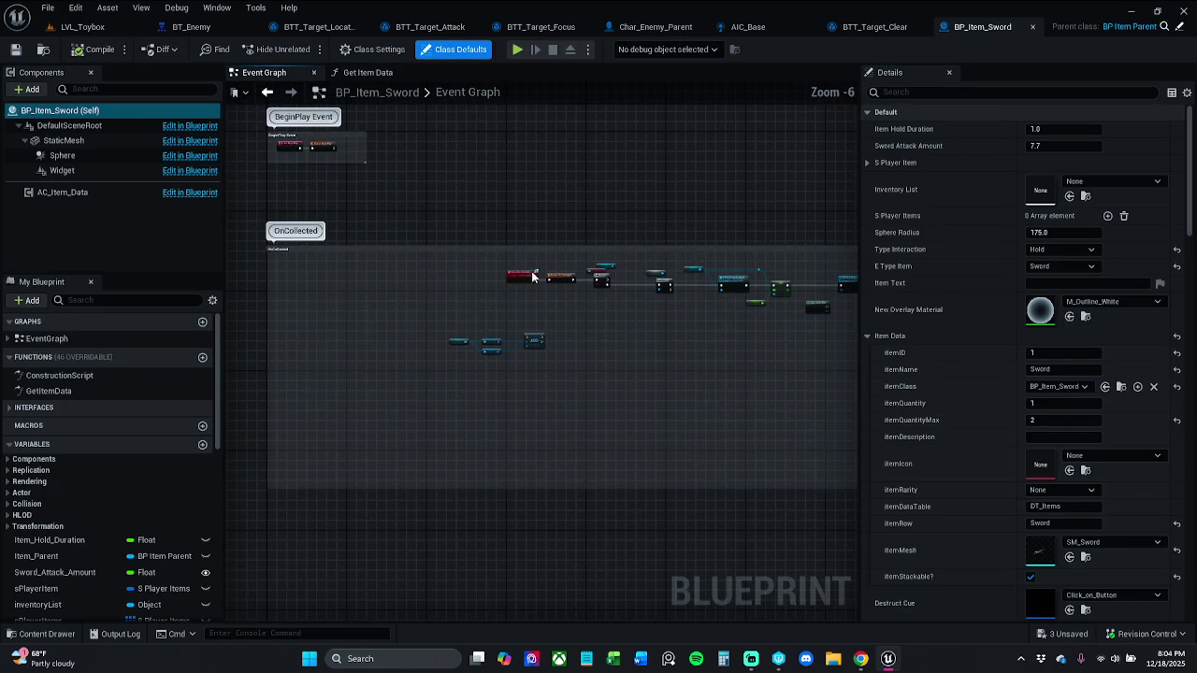
mouse_move(474, 305)
mouse_down()
mouse_move(788, 274)
mouse_move(853, 280)
mouse_move(780, 272)
mouse_up()
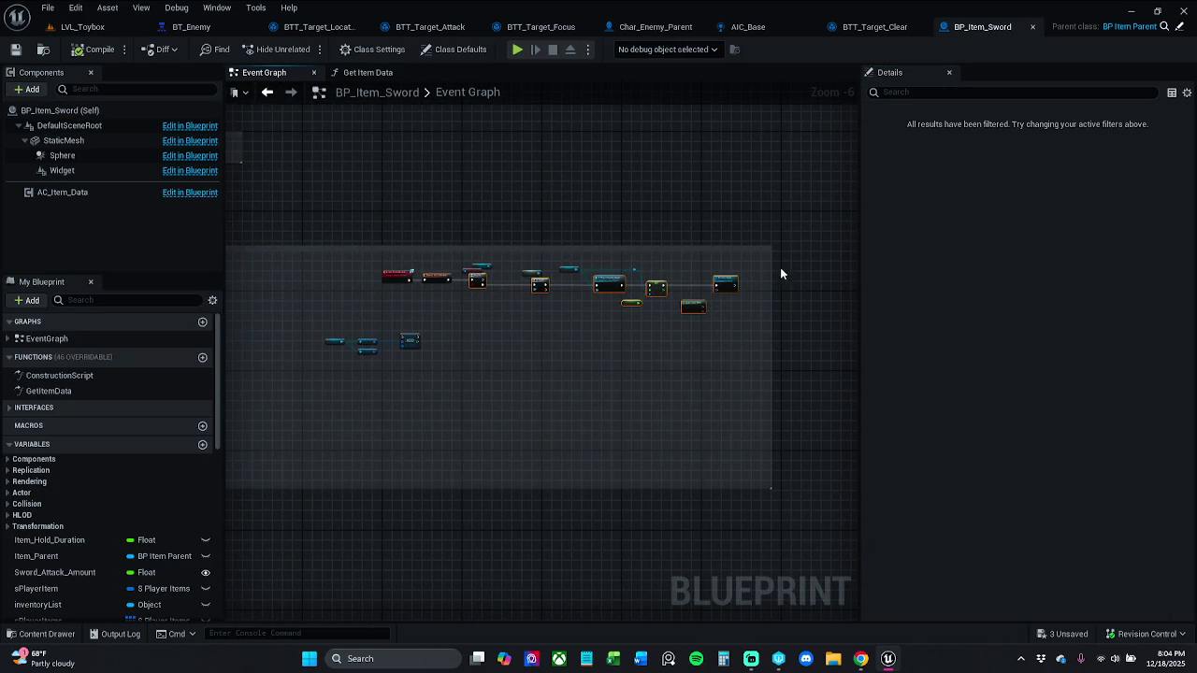
drag(366, 316, 777, 271)
mouse_move(409, 290)
mouse_down()
mouse_move(686, 272)
mouse_move(455, 286)
mouse_up()
scroll(456, 286, up, 5)
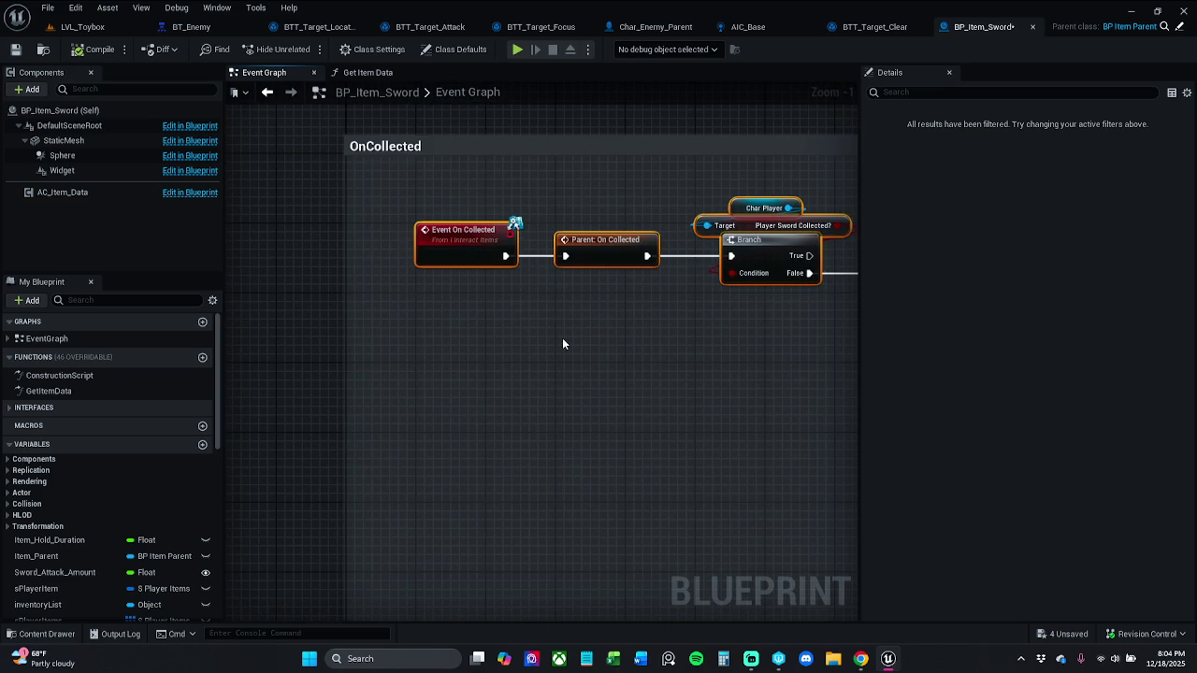
scroll(483, 283, down, 5)
mouse_move(606, 329)
mouse_down()
mouse_move(519, 318)
mouse_move(604, 328)
mouse_up()
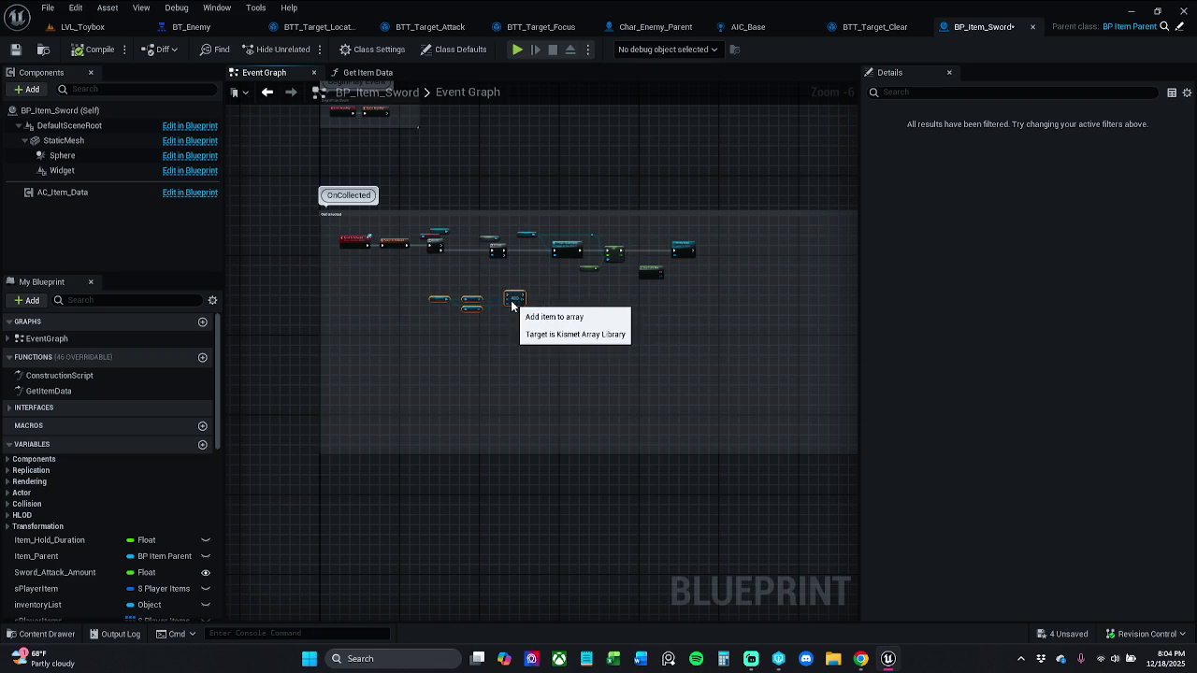
click(512, 319)
- Shrink the OnCollected comment box to fit its nodes and save, making the asset writable
scroll(484, 298, up, 4)
scroll(481, 288, down, 2)
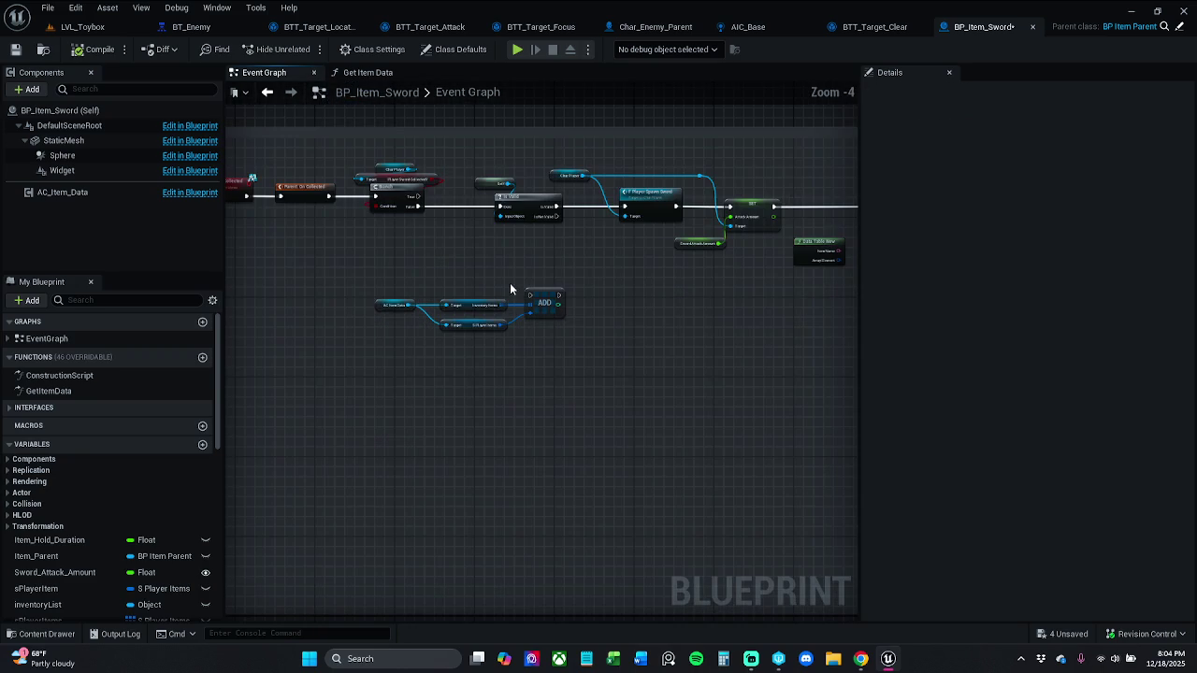
drag(326, 293, 374, 149)
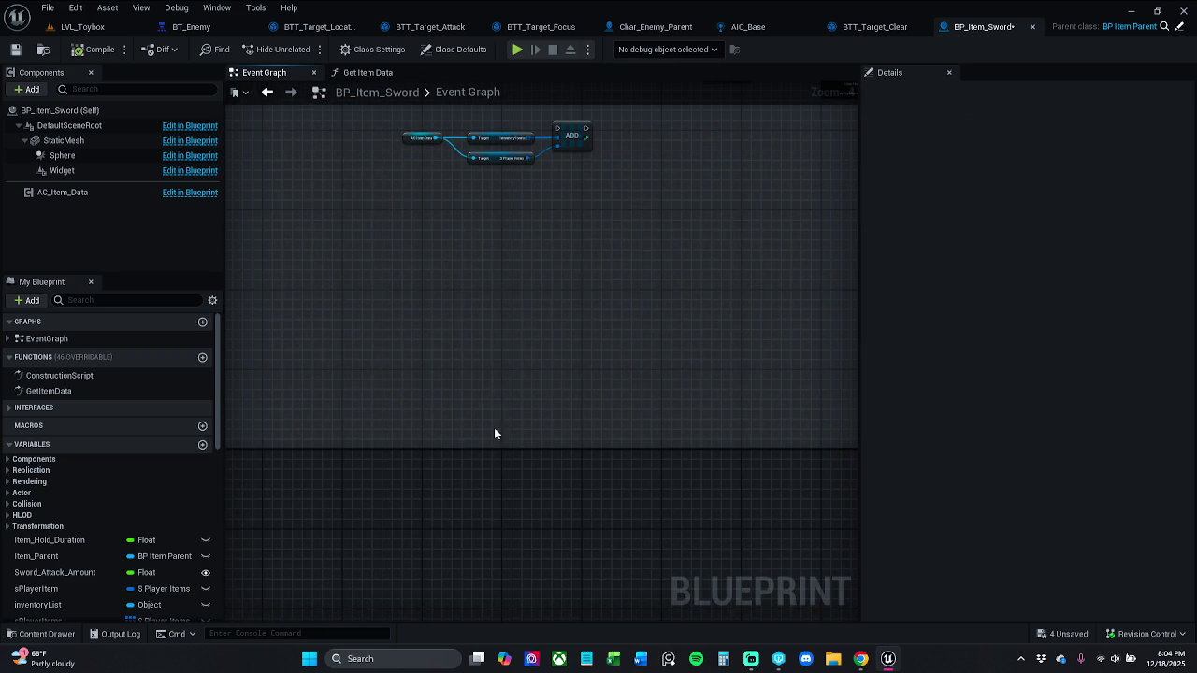
mouse_move(490, 415)
mouse_down()
mouse_move(489, 200)
mouse_move(425, 328)
mouse_move(551, 336)
mouse_move(492, 327)
mouse_move(721, 307)
mouse_up()
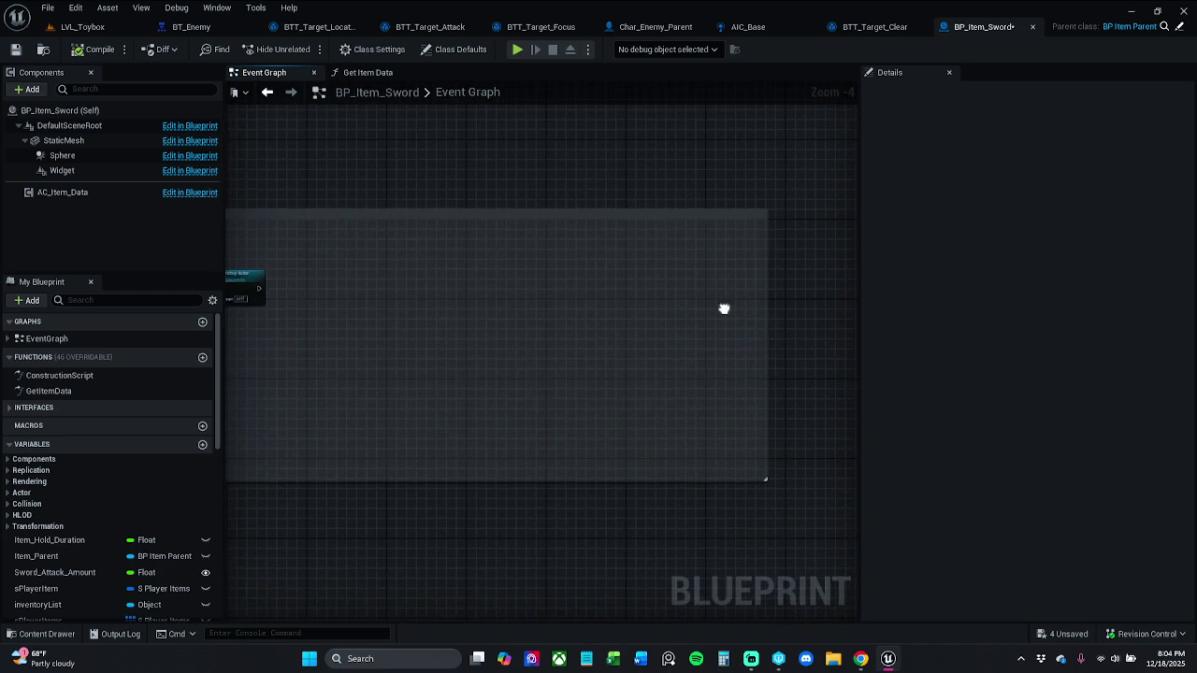
scroll(725, 308, down, 2)
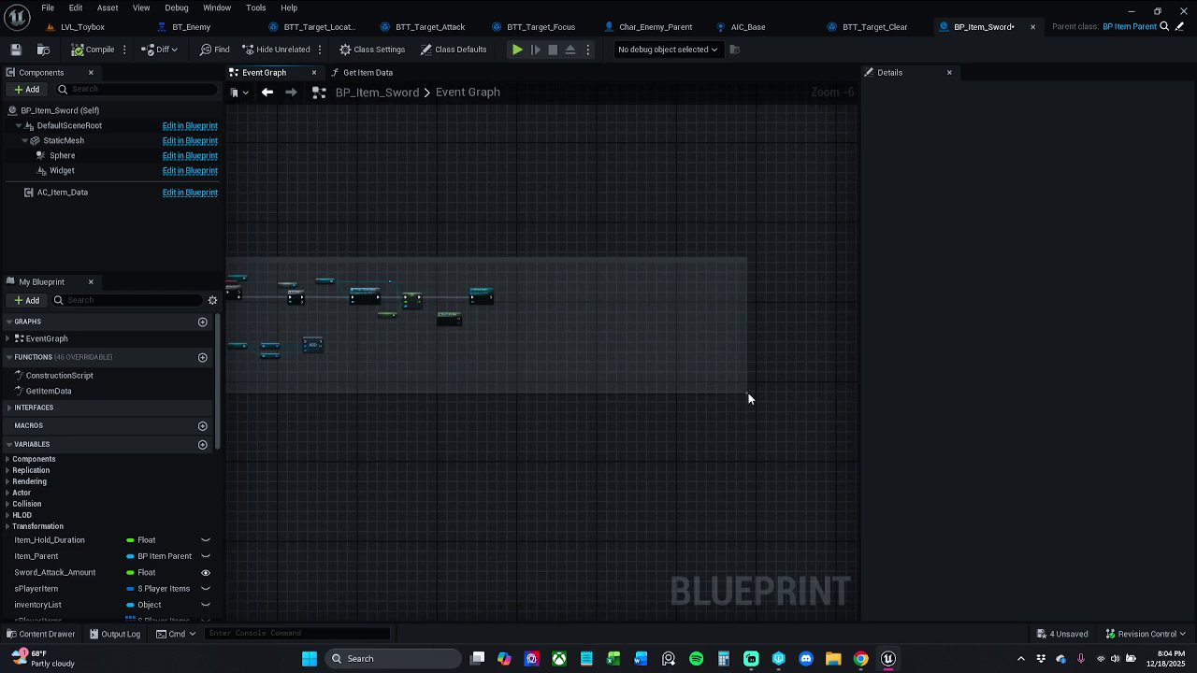
mouse_move(748, 393)
mouse_down()
mouse_move(480, 371)
mouse_move(492, 370)
mouse_up()
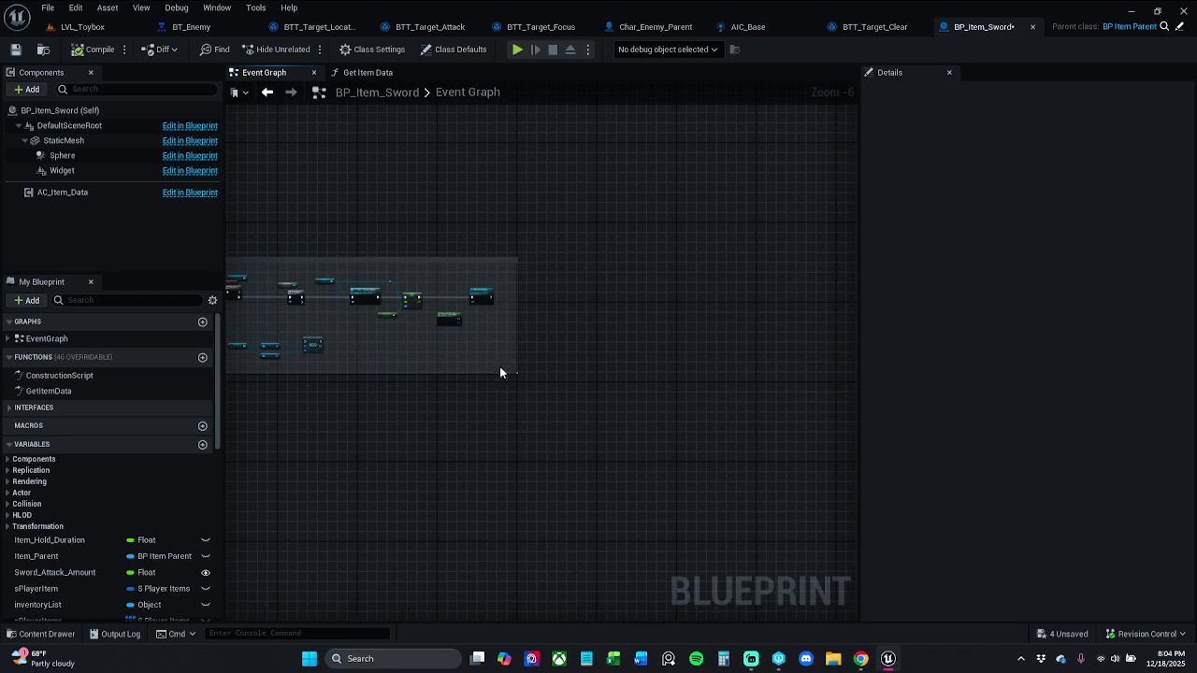
scroll(512, 350, up, 6)
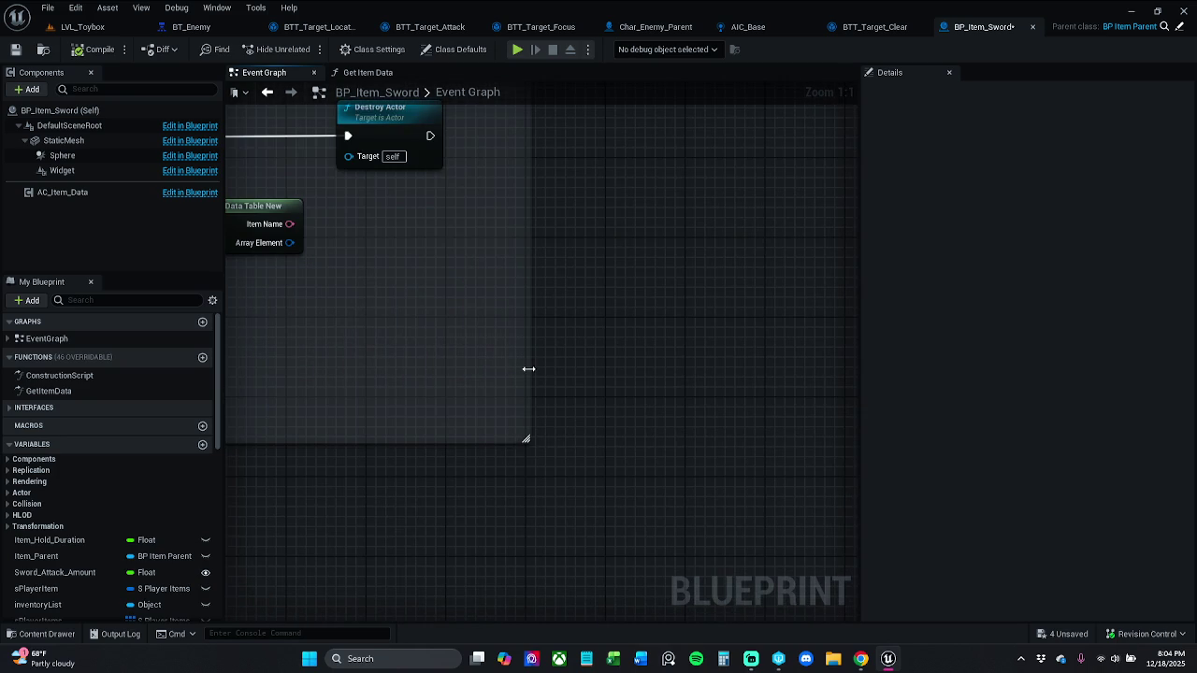
drag(526, 369, 518, 372)
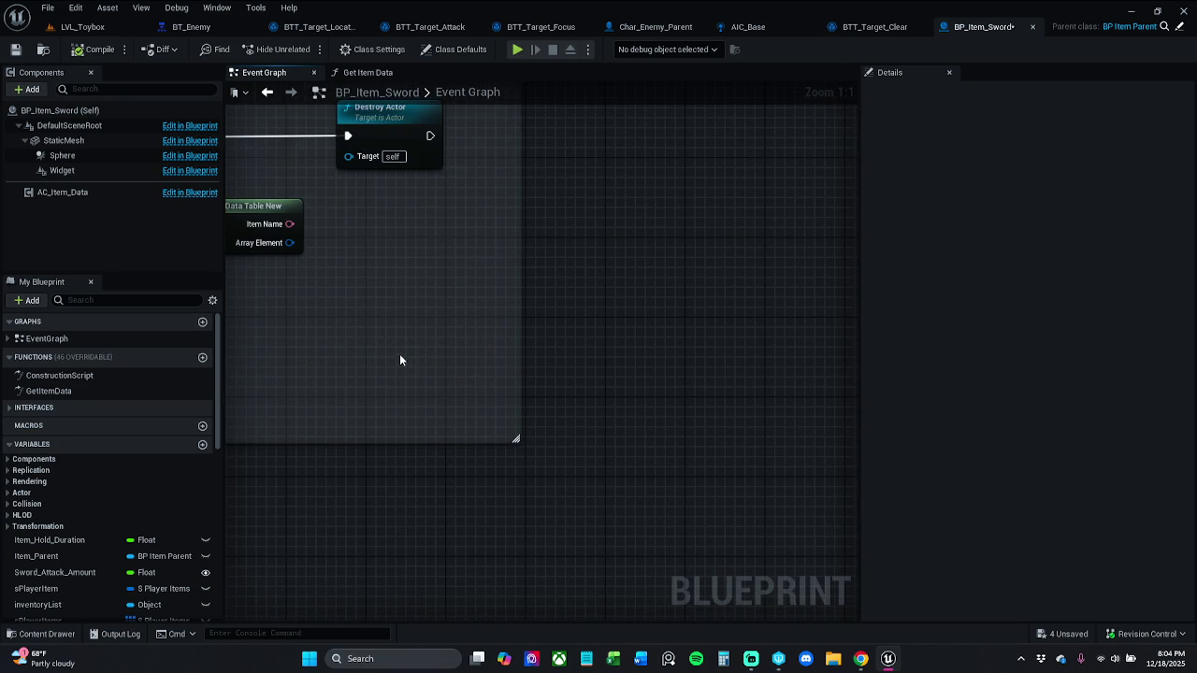
drag(401, 359, 586, 373)
click(15, 48)
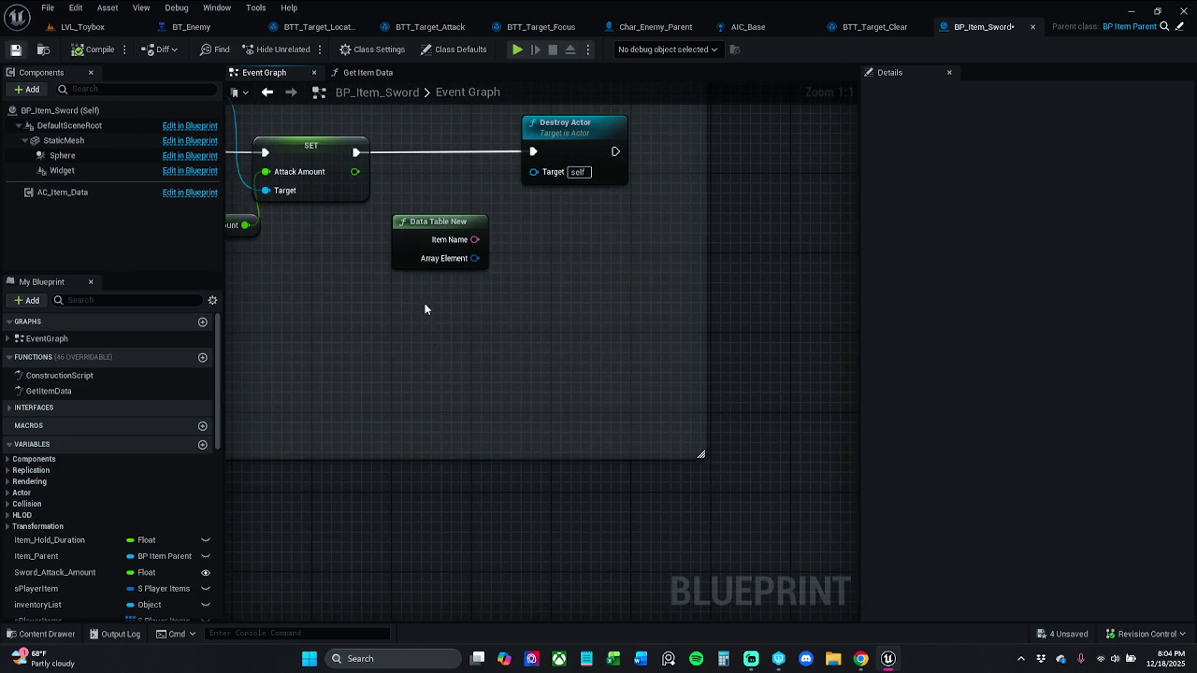
click(703, 469)
- Move the add-to-inventory nodes up, save again, and view the Get Item Data function
scroll(407, 402, down, 4)
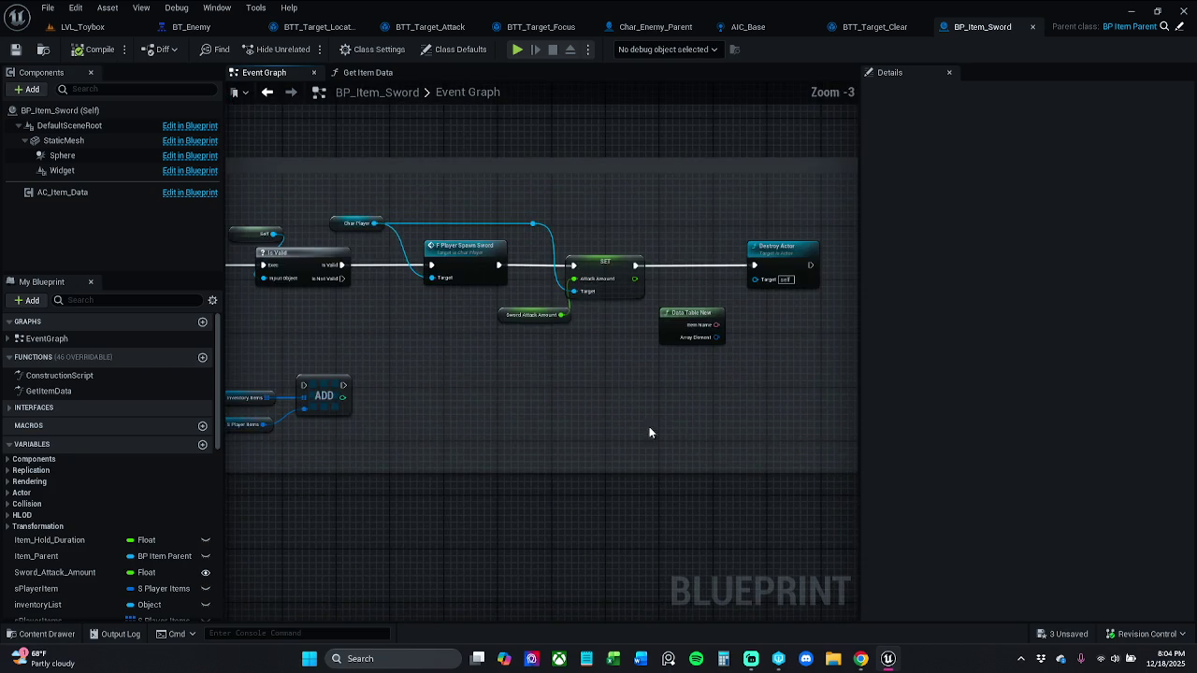
drag(302, 393, 565, 458)
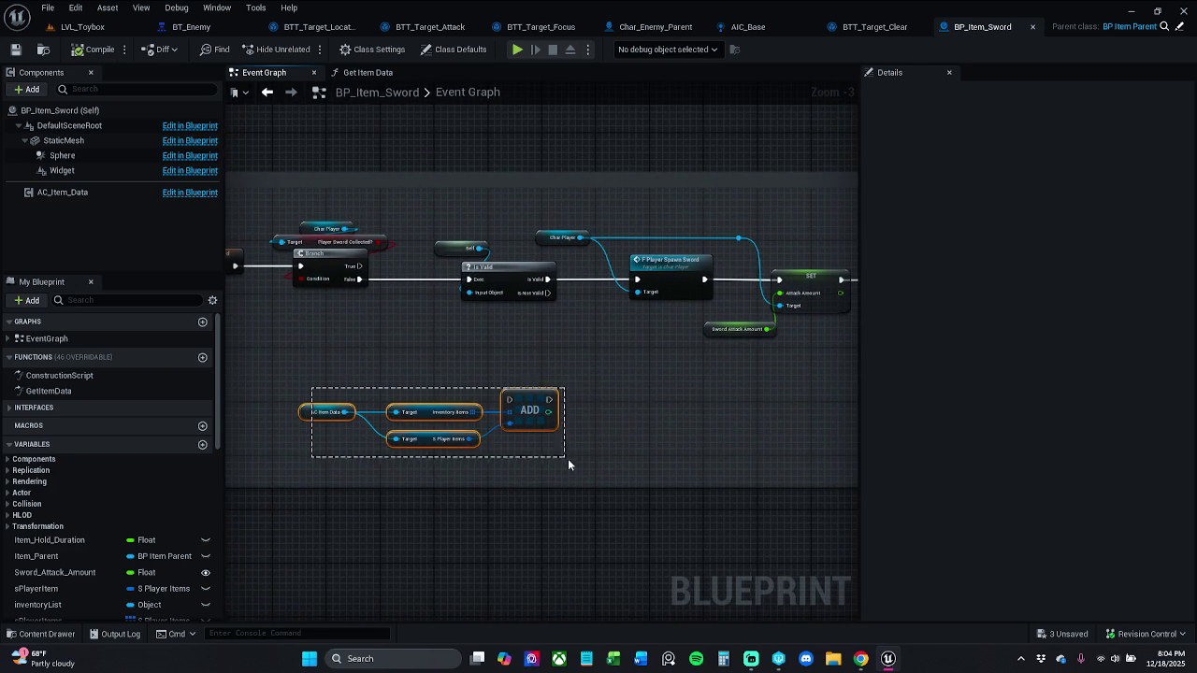
mouse_move(532, 409)
mouse_down()
mouse_move(533, 372)
mouse_move(552, 385)
mouse_up()
click(602, 409)
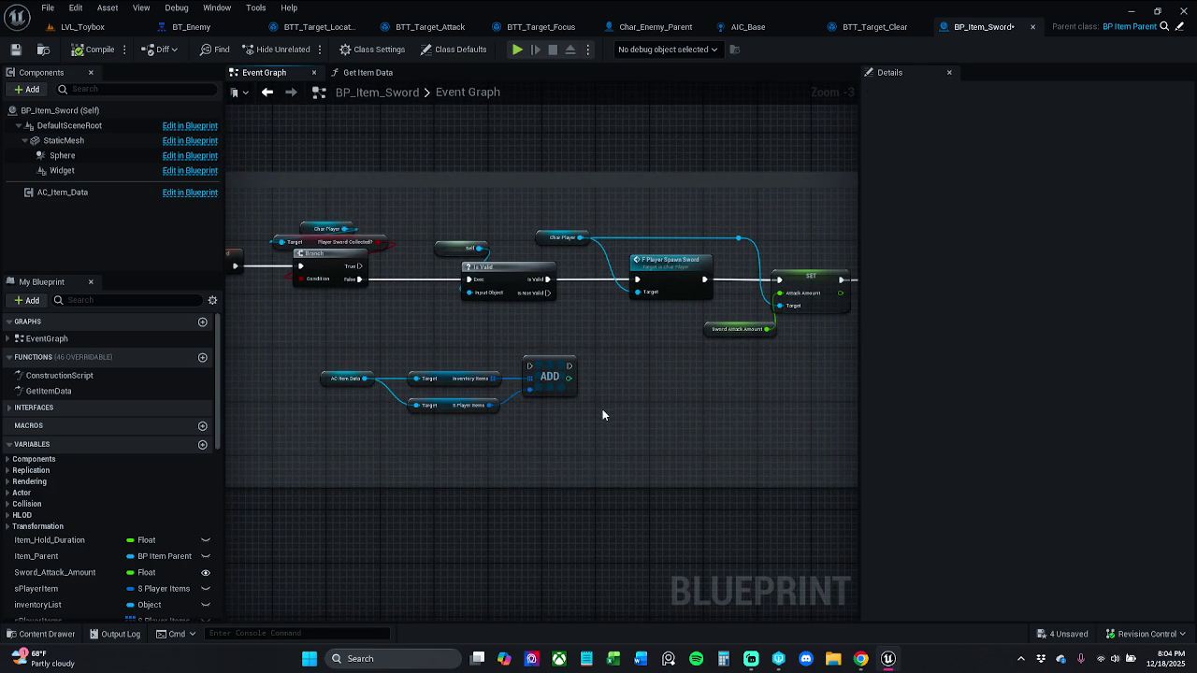
click(15, 49)
scroll(589, 372, down, 1)
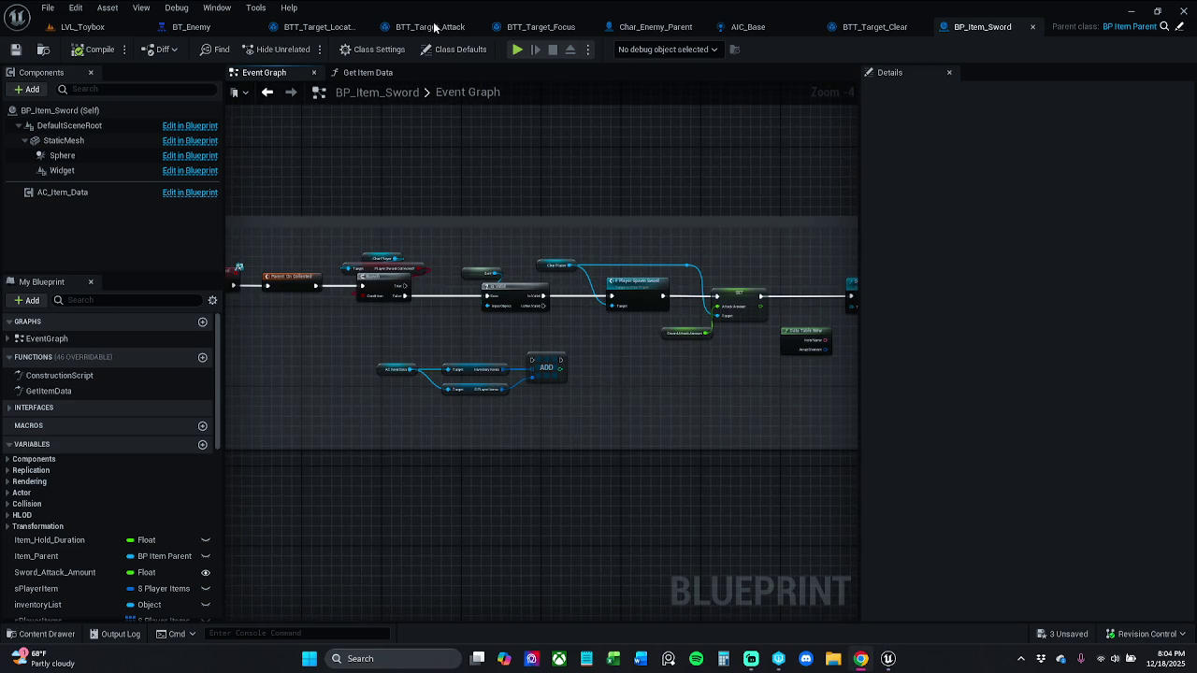
click(366, 72)
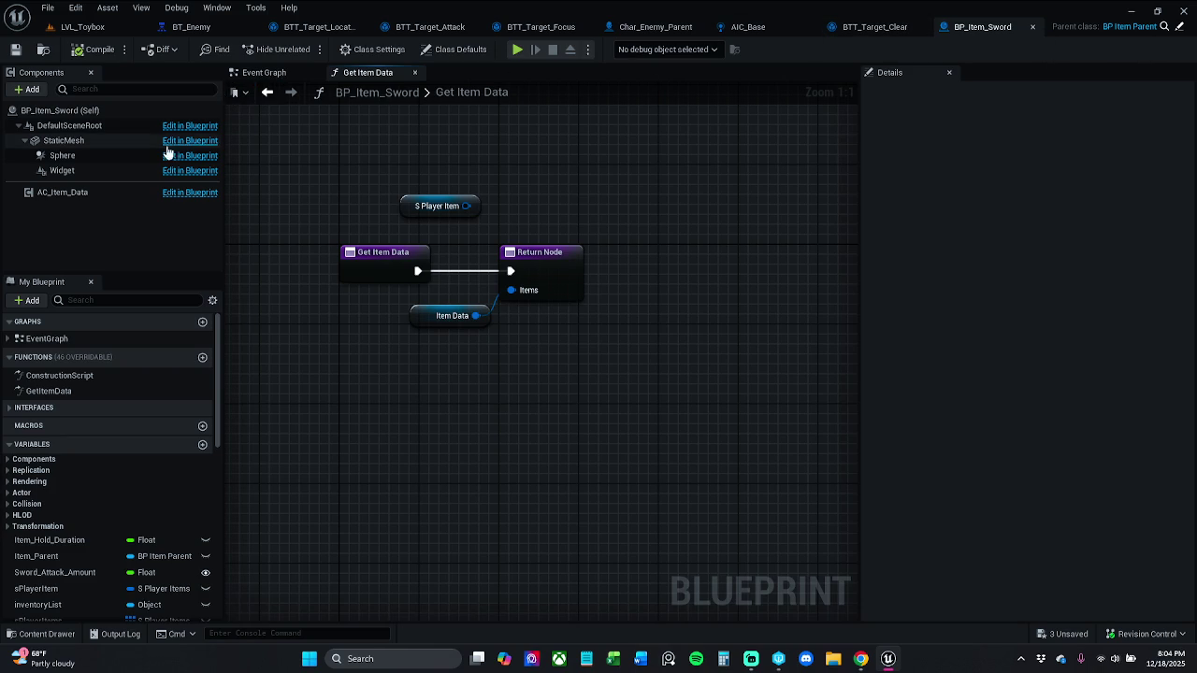
click(264, 72)
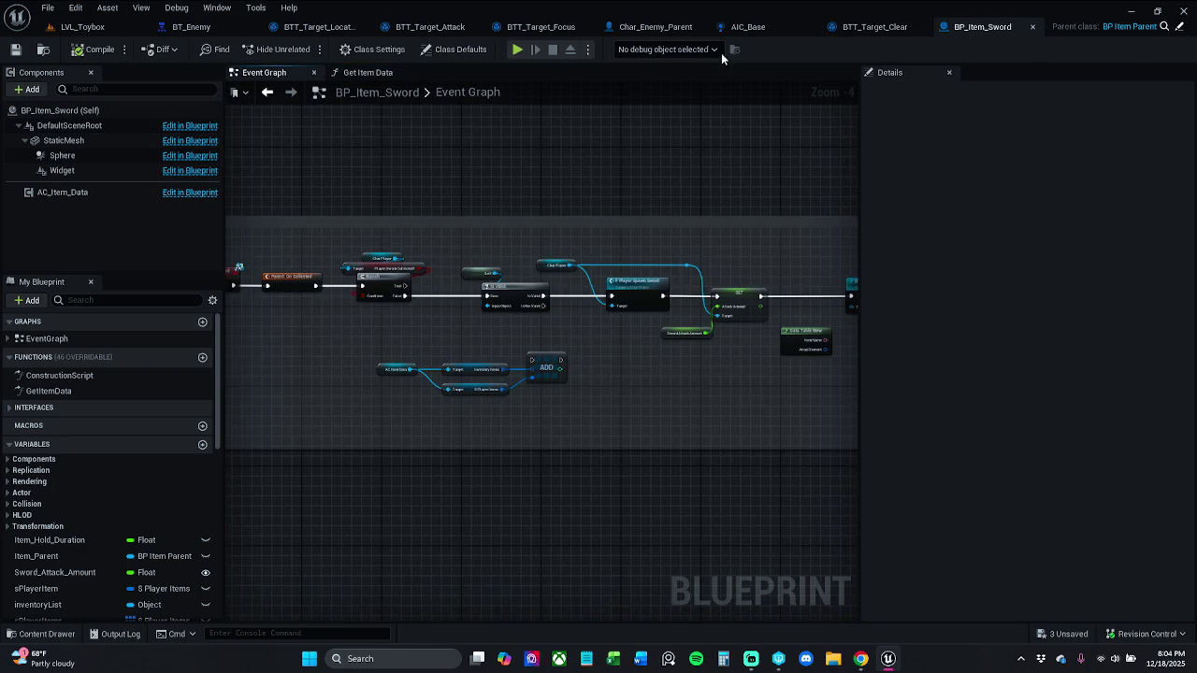
- Close BP_Item_Sword and show Char_Enemy_Parent's Enemy Spawn Sword 1 function graph
click(1032, 27)
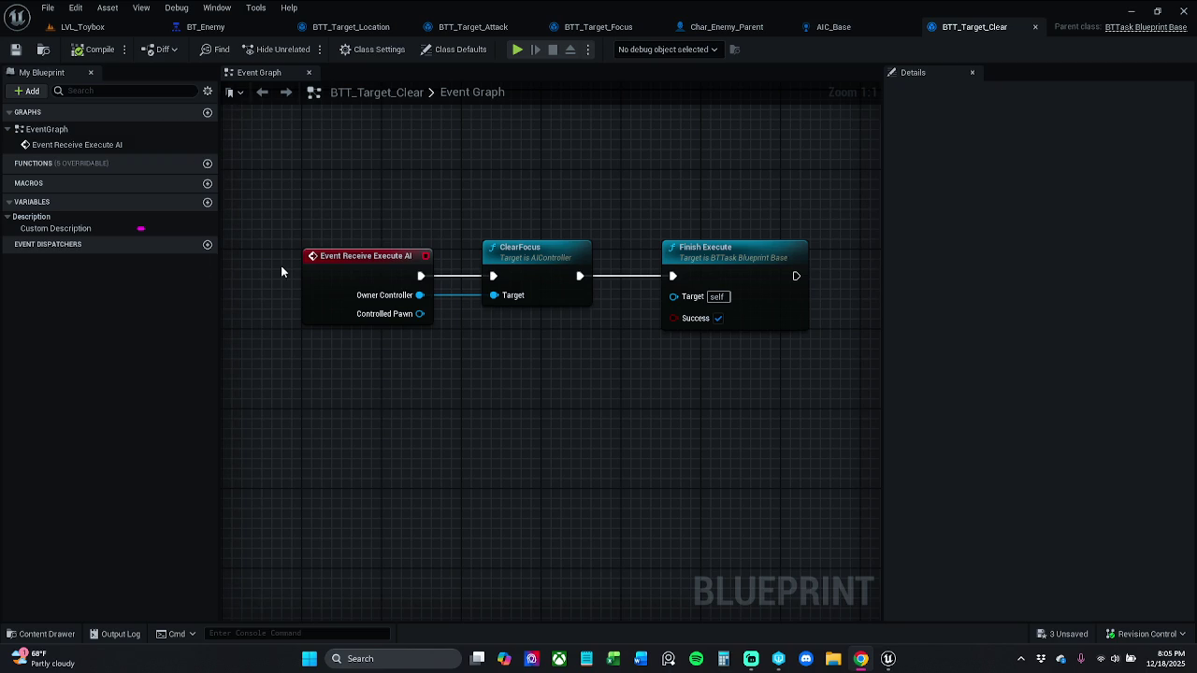
click(721, 28)
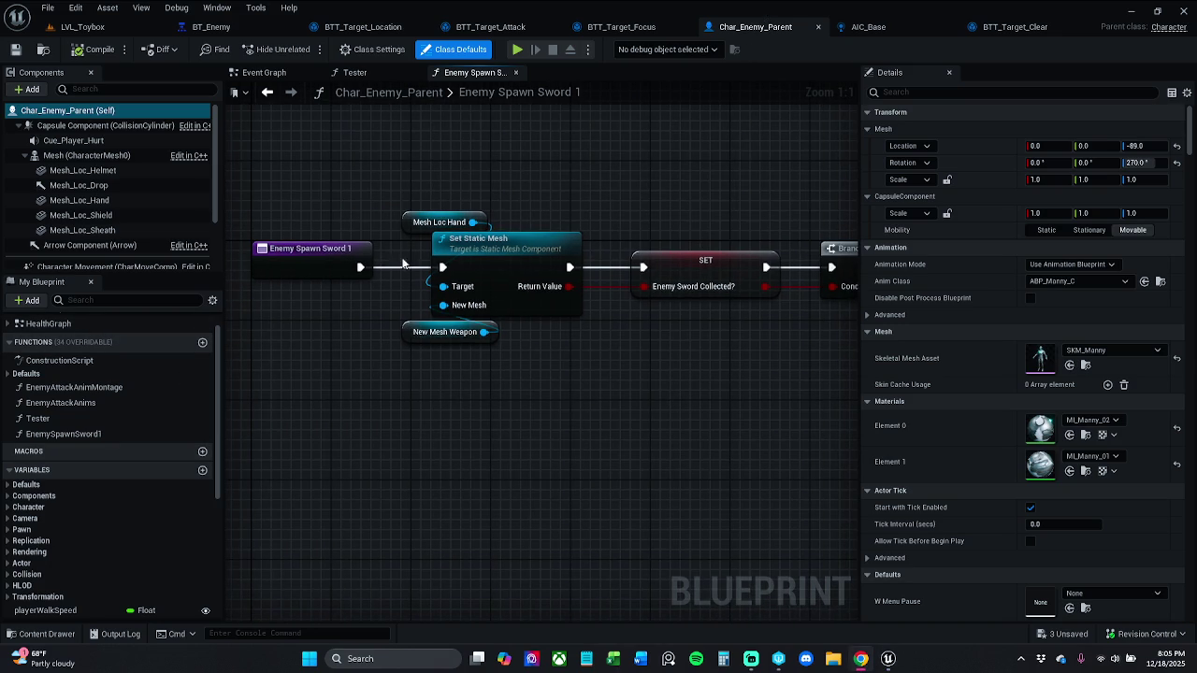
- Delete the Enemy Spawn Sword 1 call after BeginPlay in Char_Enemy_Parent's Event Graph
click(265, 73)
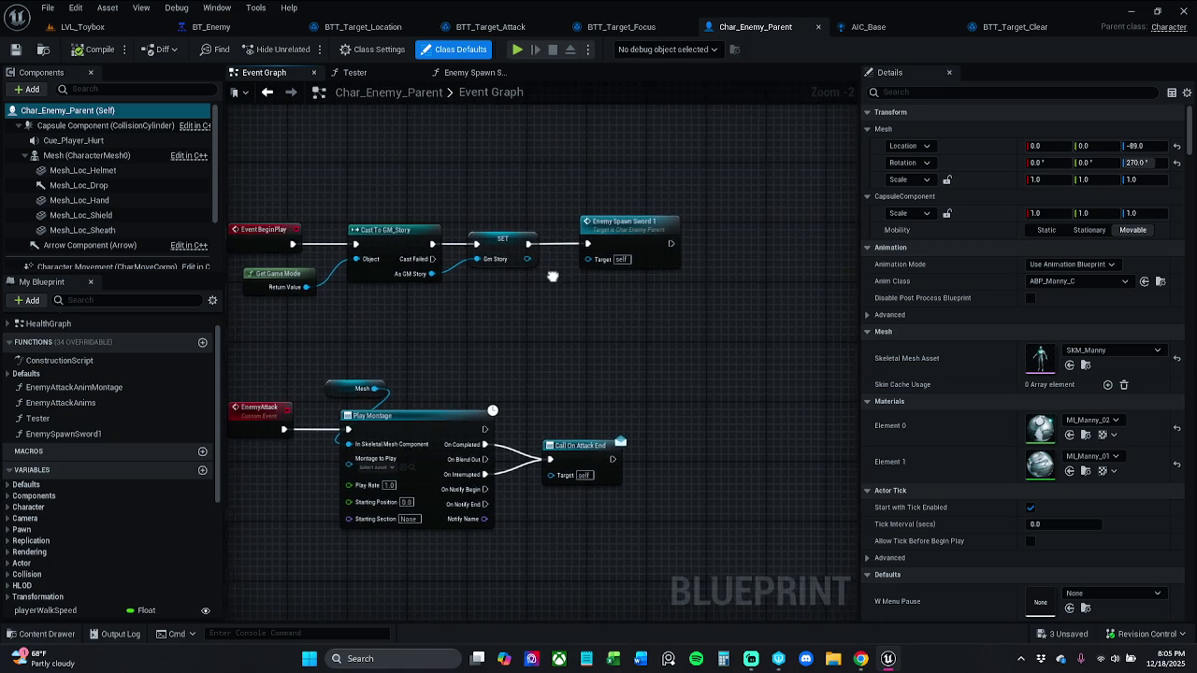
click(589, 218)
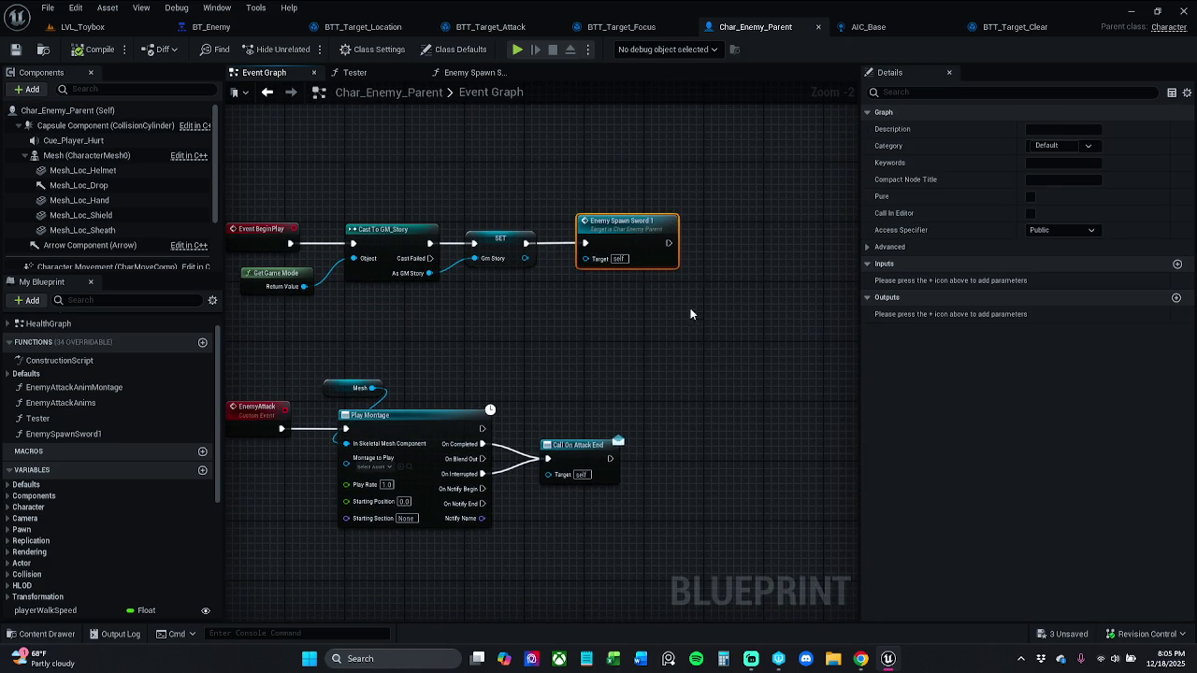
key(Delete)
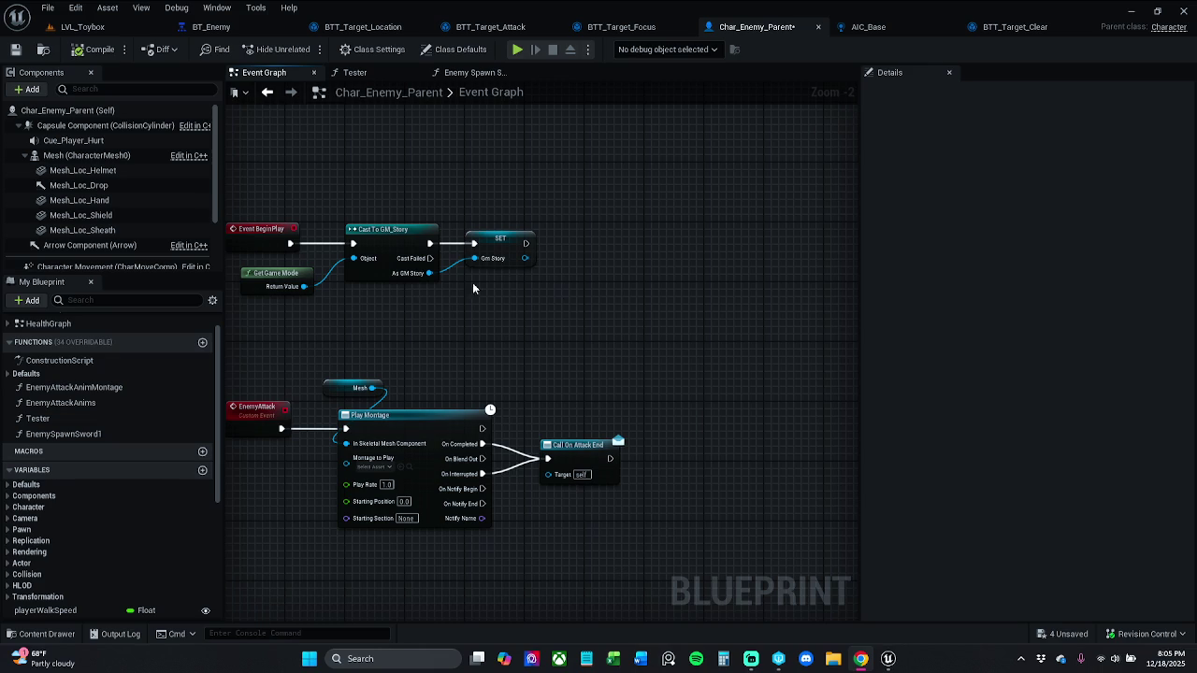
click(222, 28)
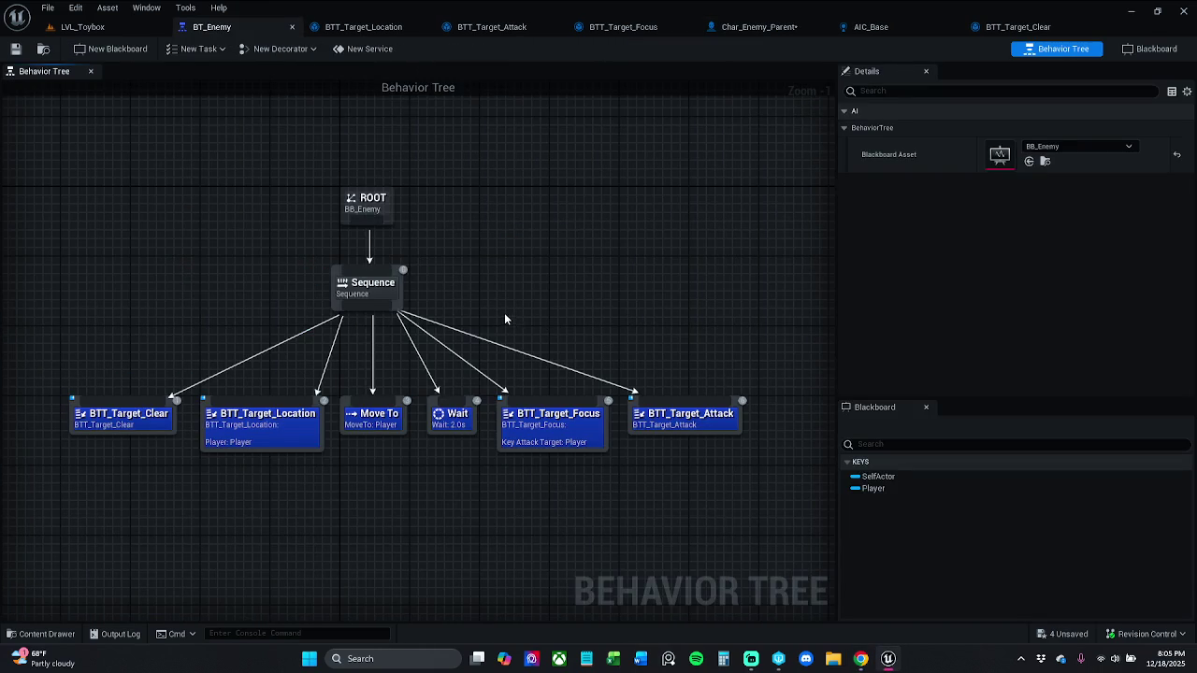
drag(503, 312, 544, 303)
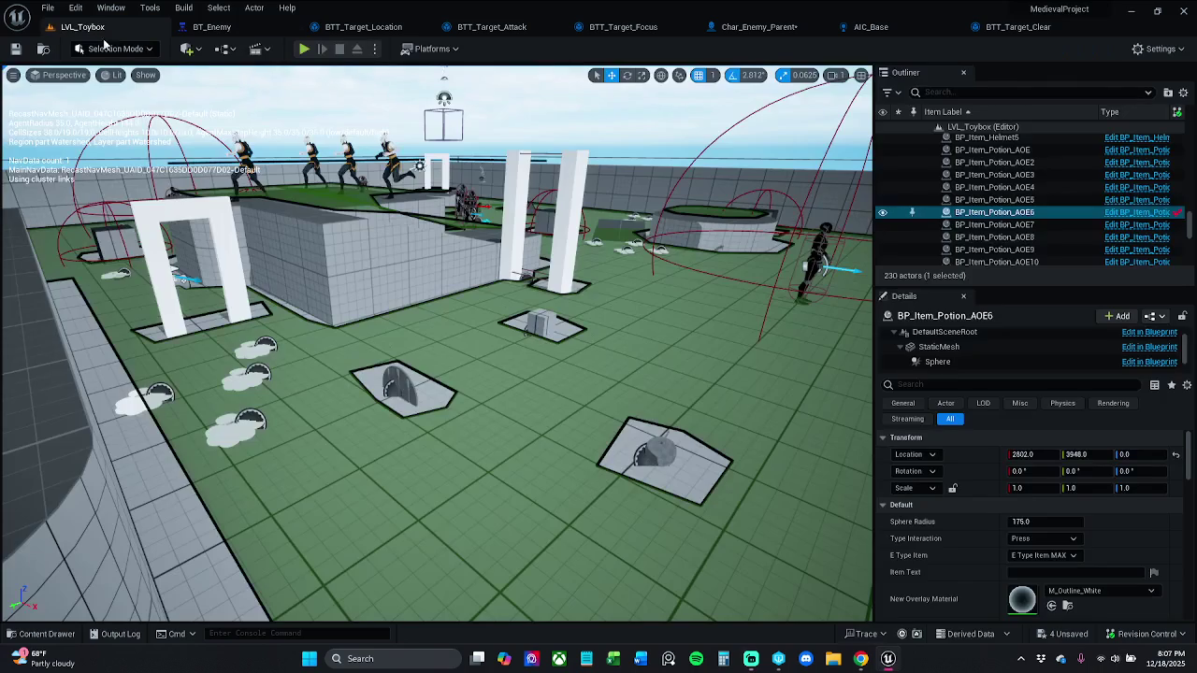
click(81, 26)
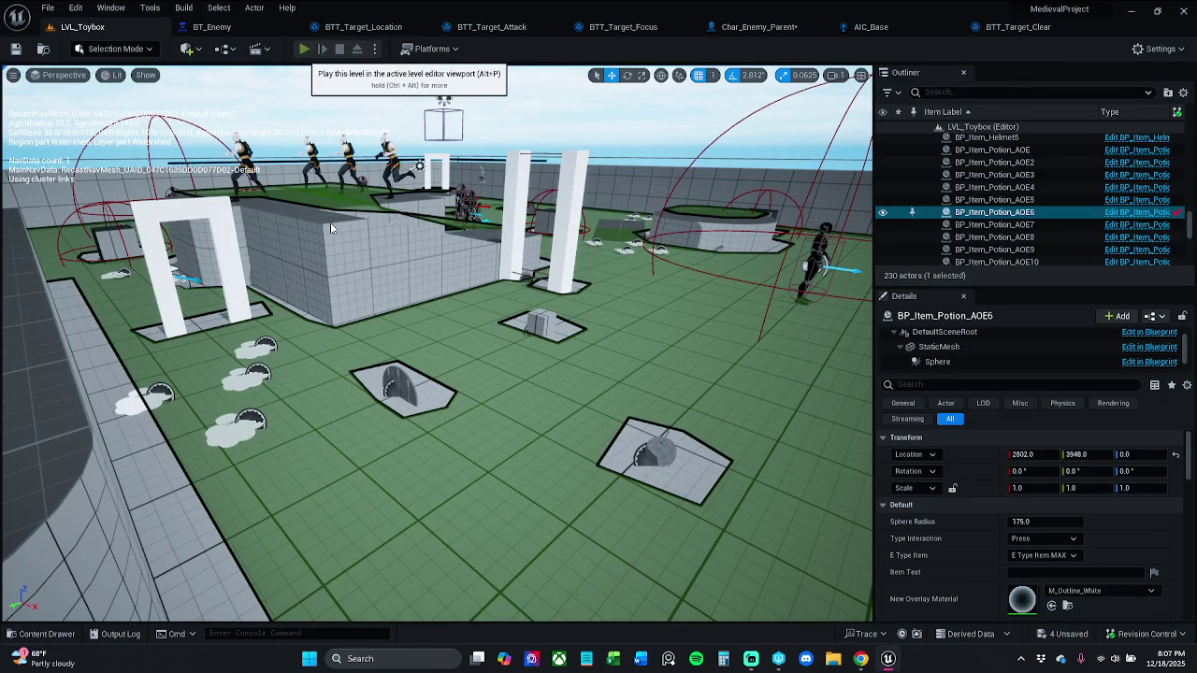
- Start the play-test with Alt+P and attack the enemy group until it is cleared
key(alt+p)
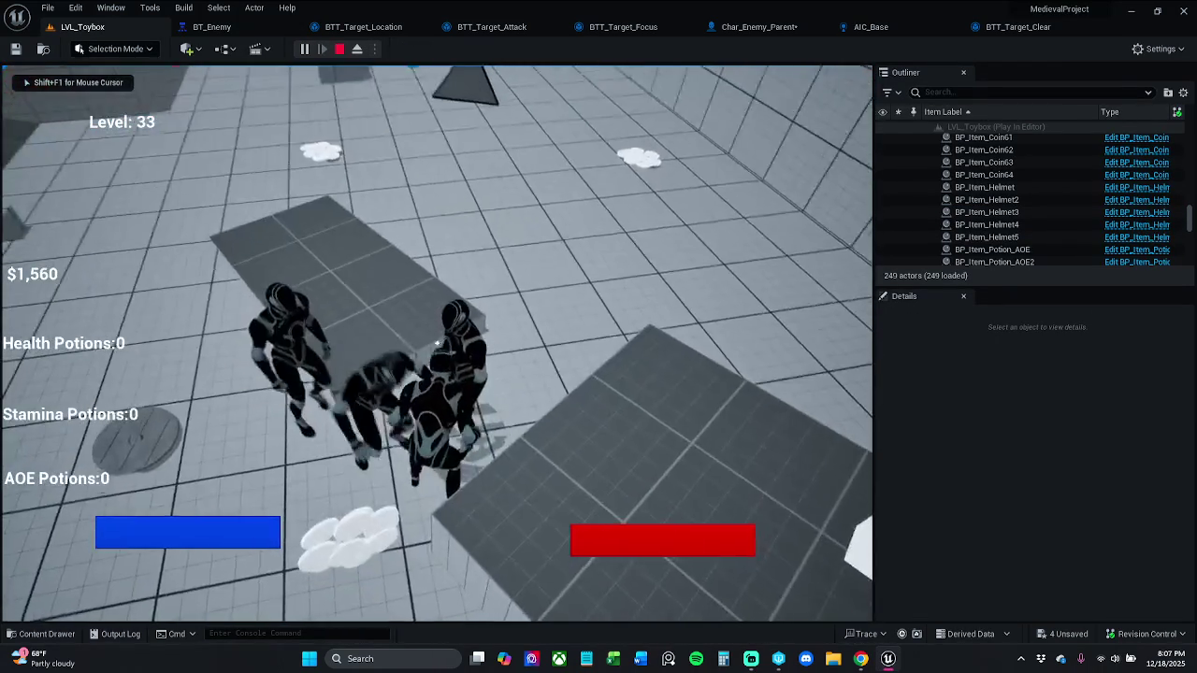
click(436, 345)
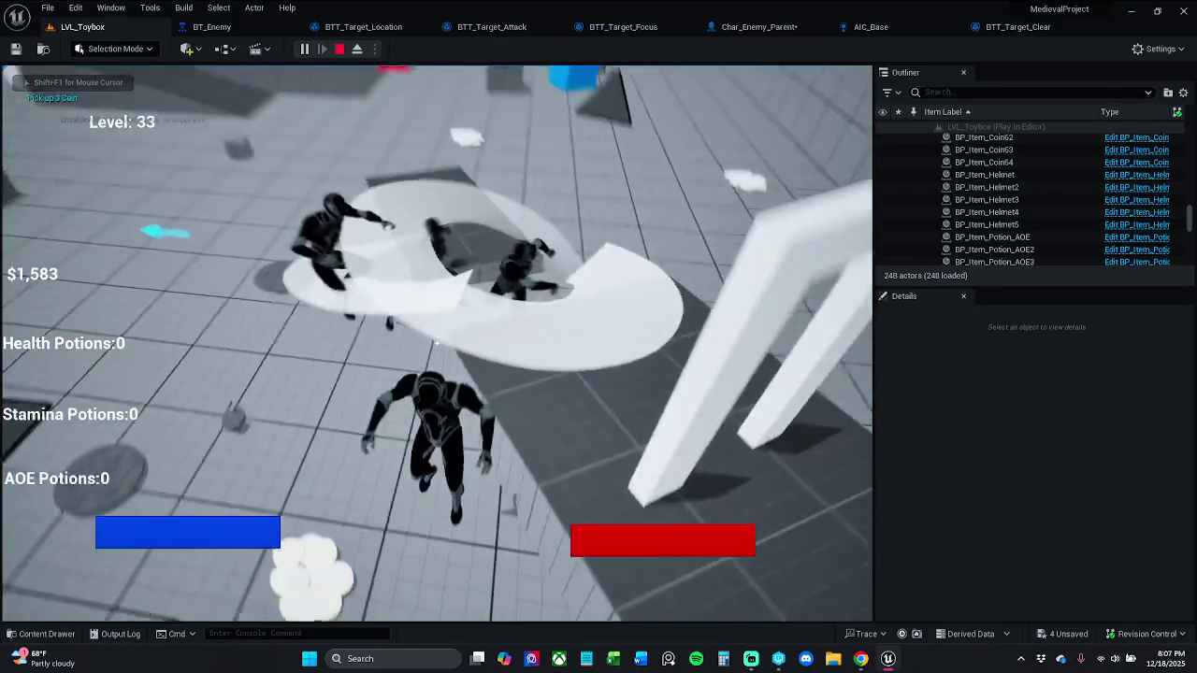
click(436, 344)
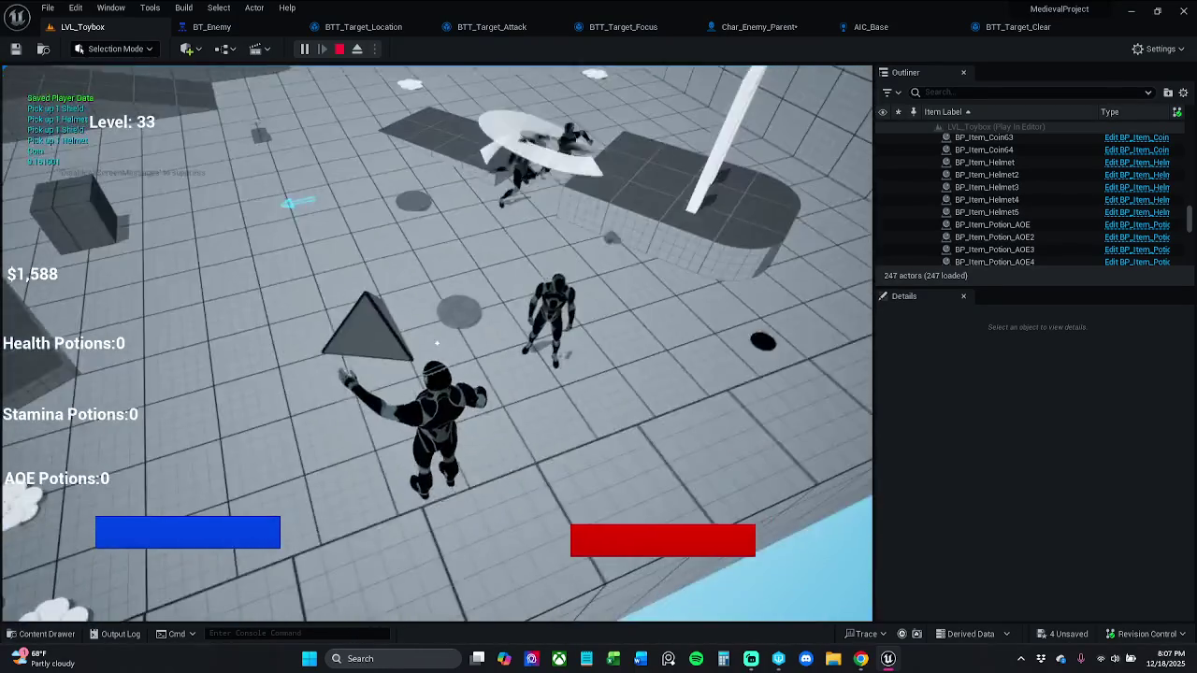
key(w)
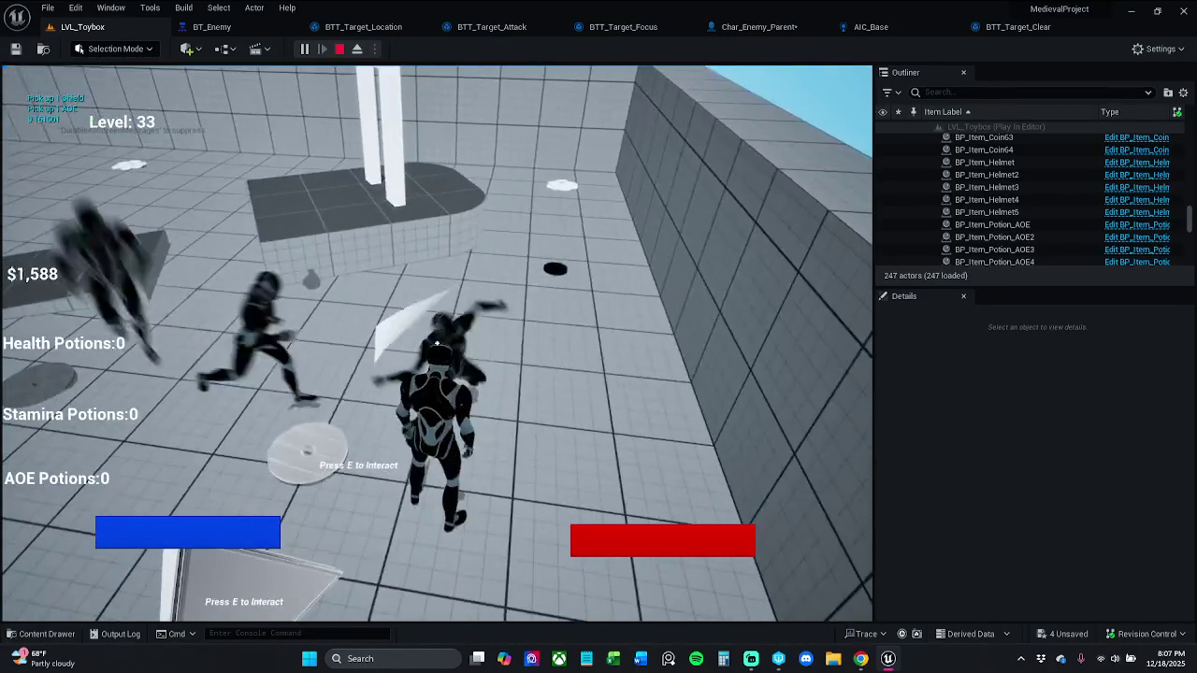
click(437, 344)
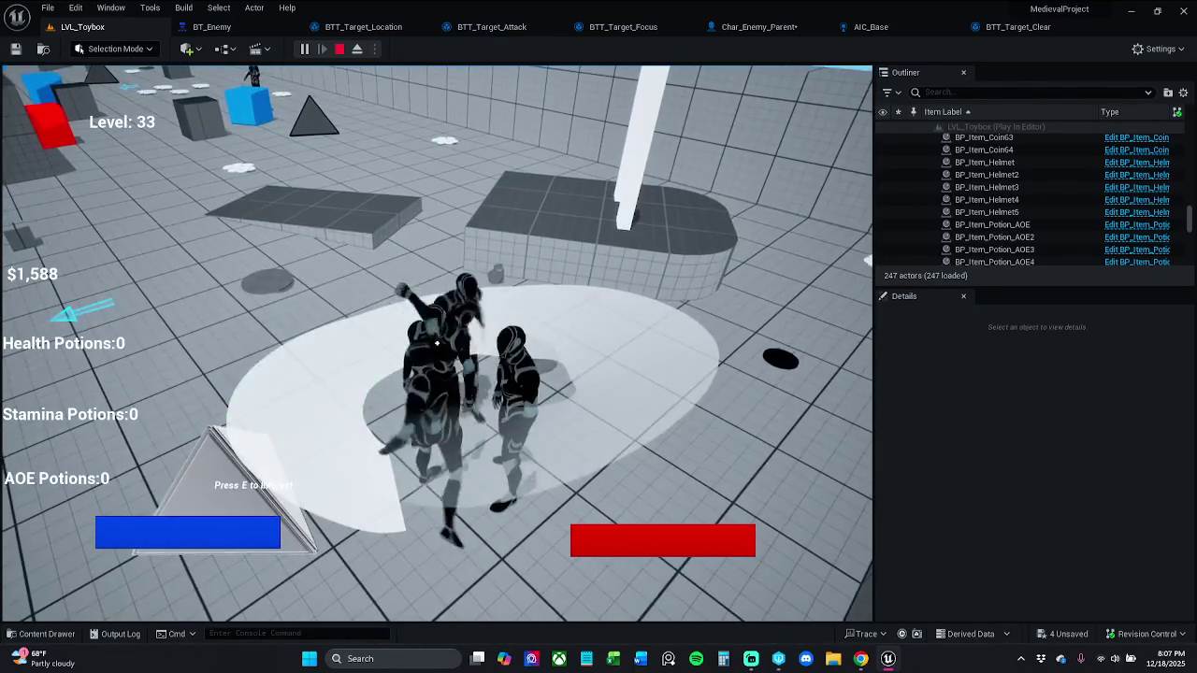
click(436, 344)
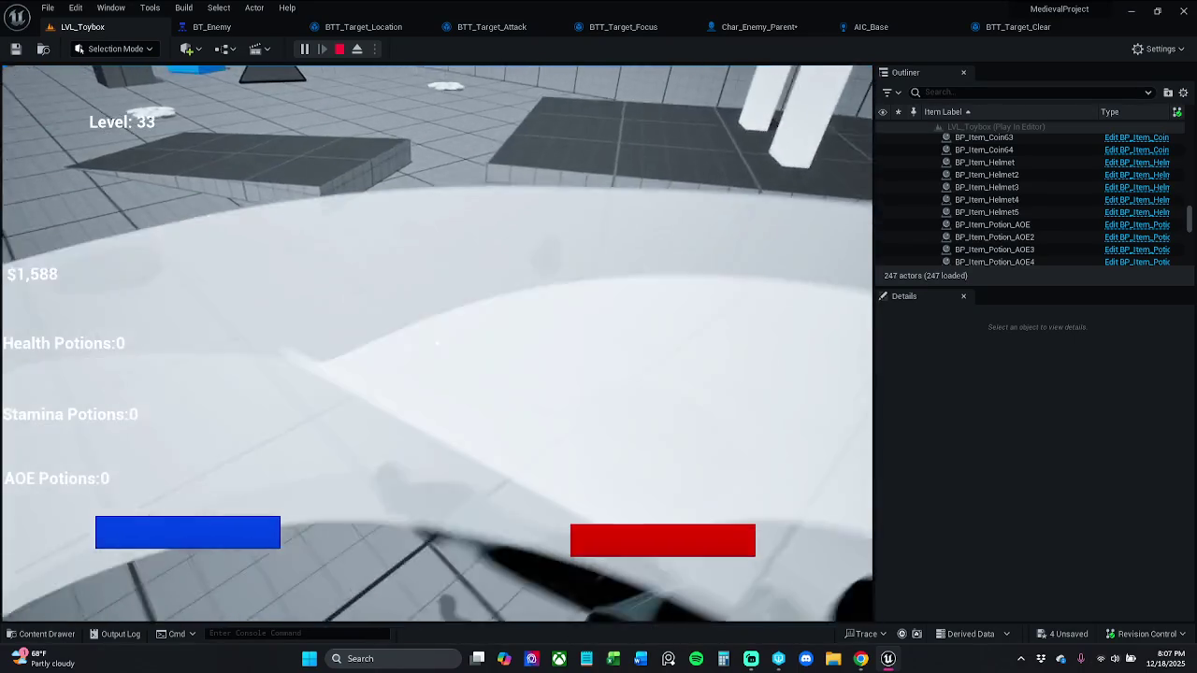
click(436, 344)
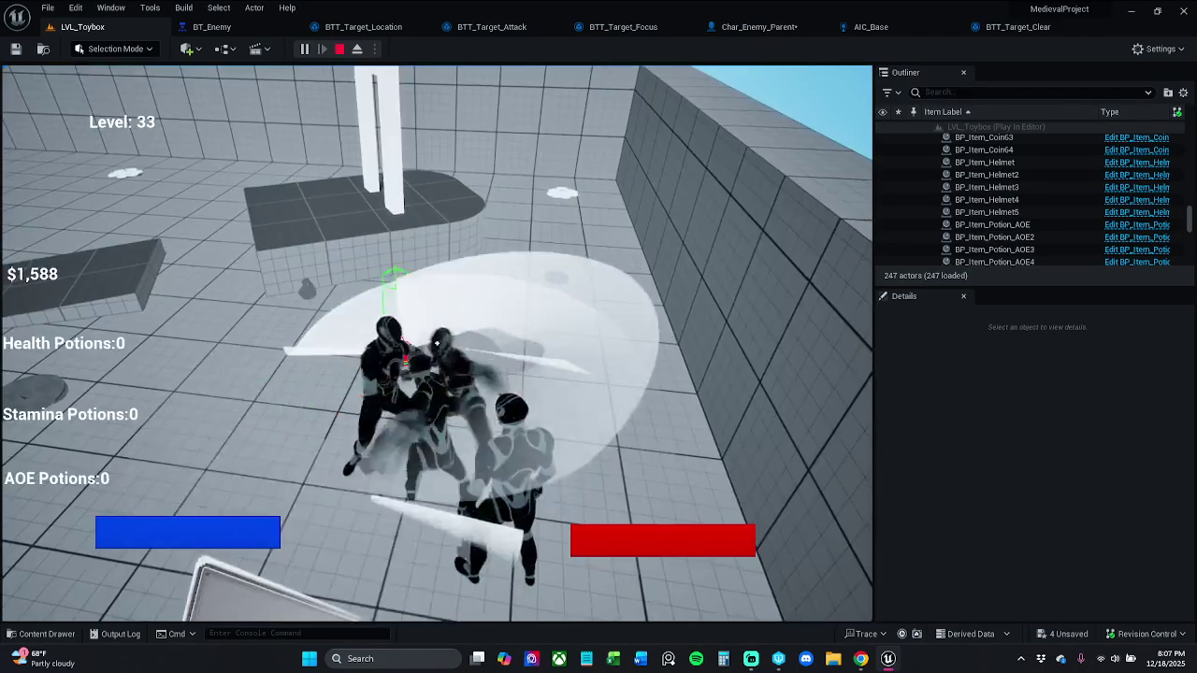
click(436, 344)
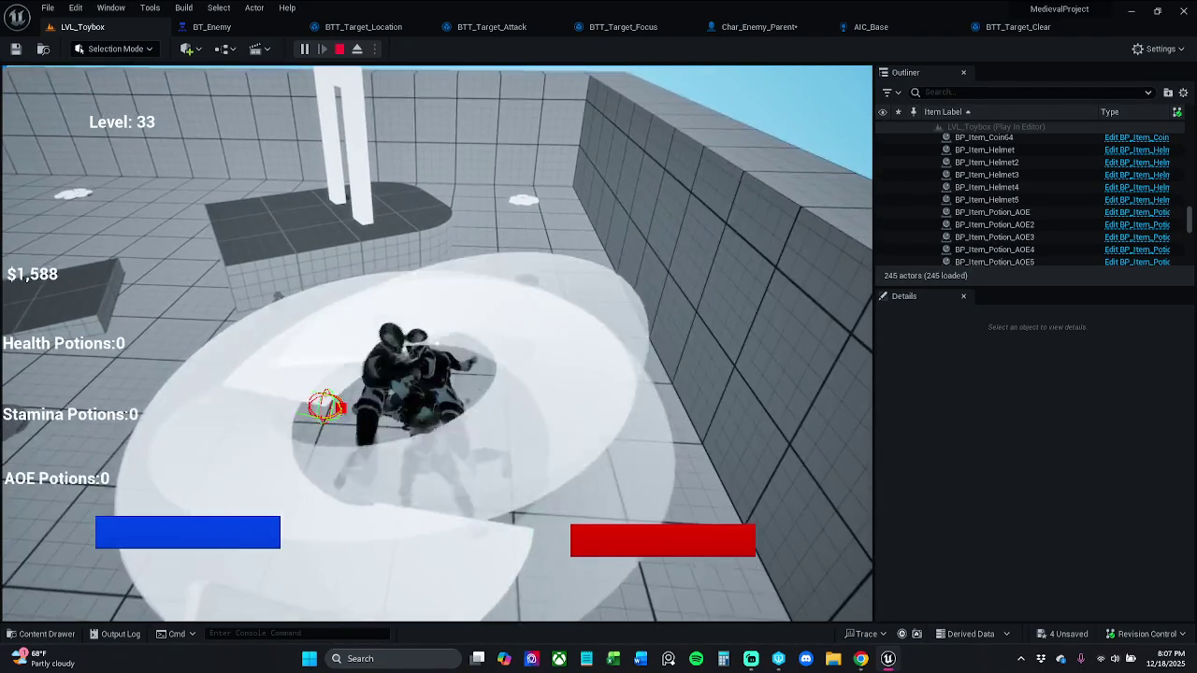
click(437, 344)
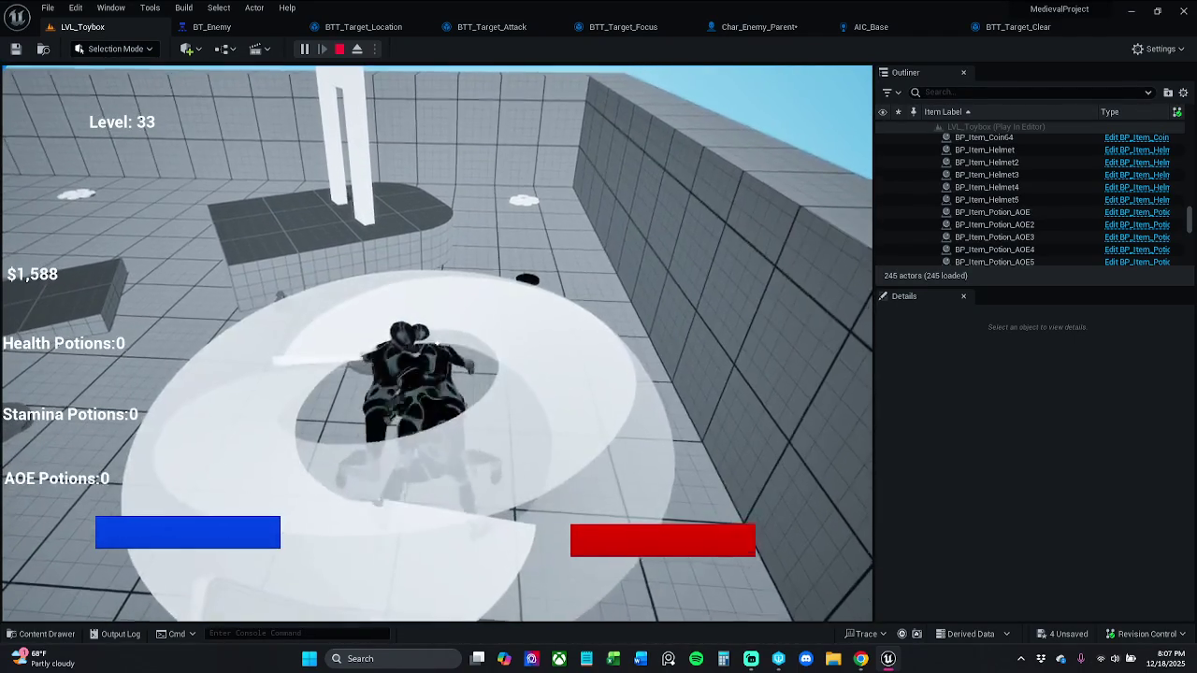
click(436, 344)
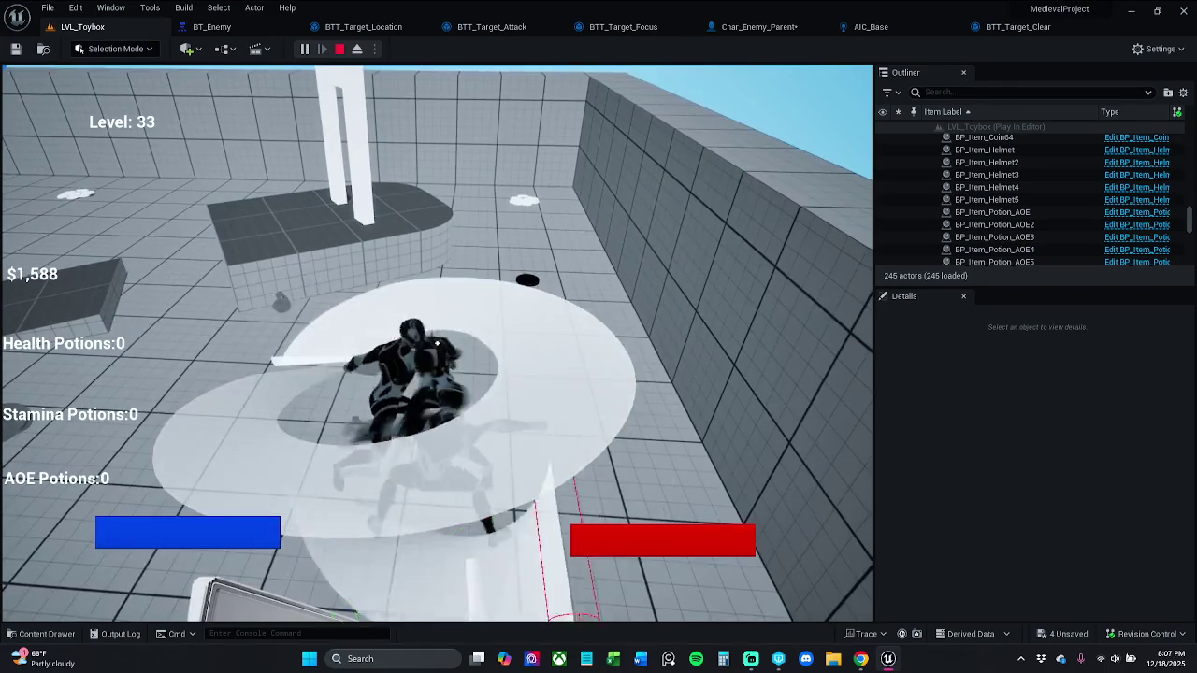
click(436, 345)
click(437, 344)
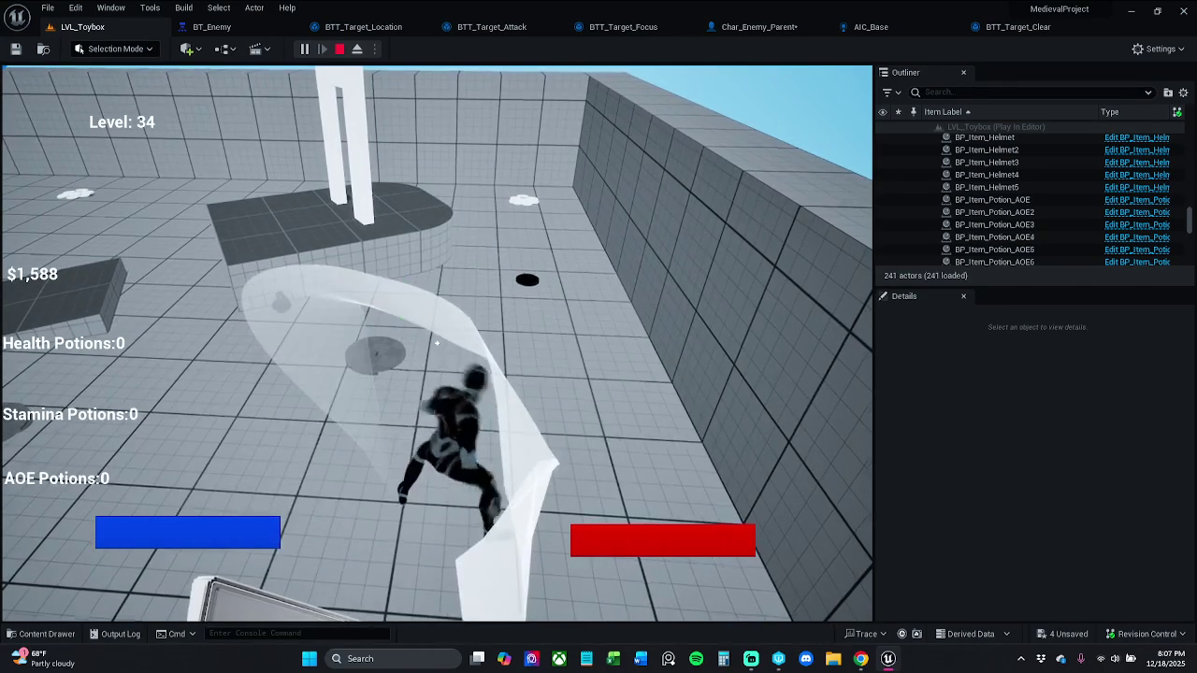
- Run through the arena collecting AOE and stamina potions, coins and the helmet
key(e)
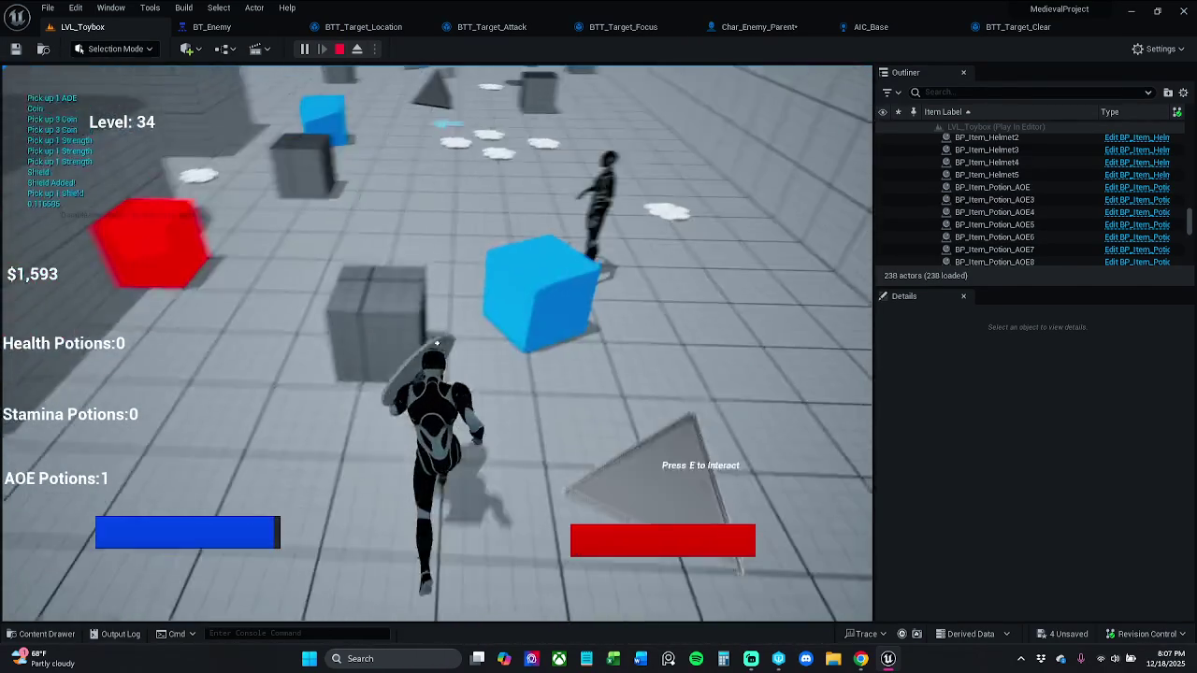
click(437, 344)
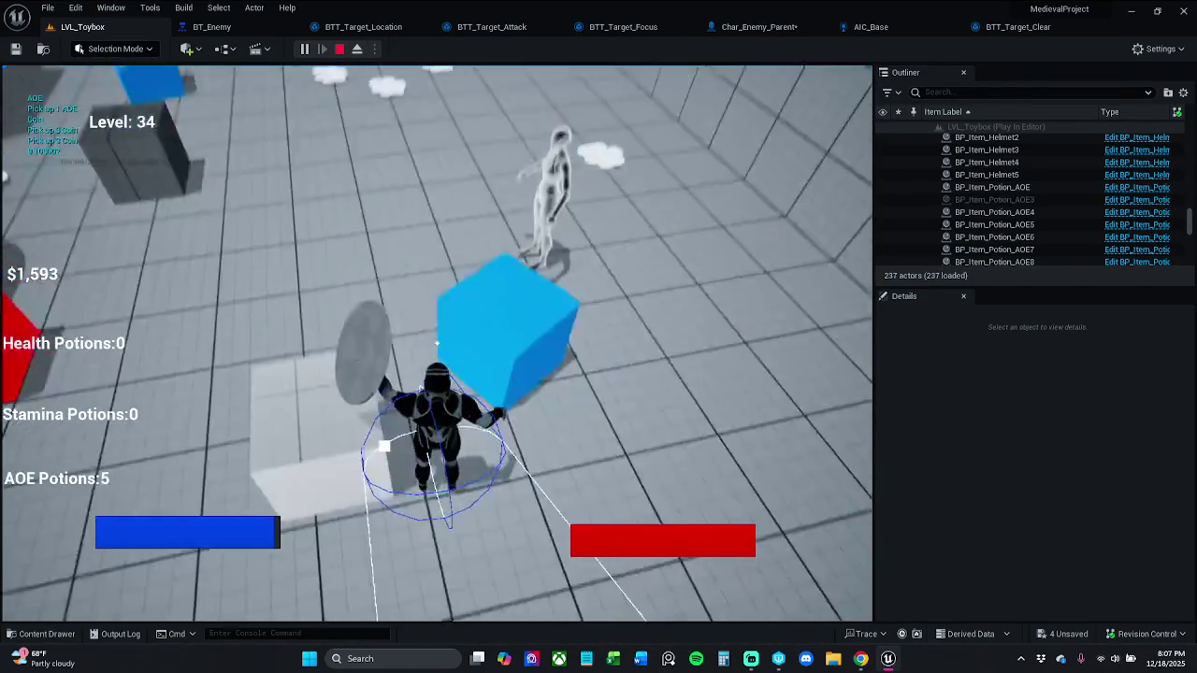
click(437, 344)
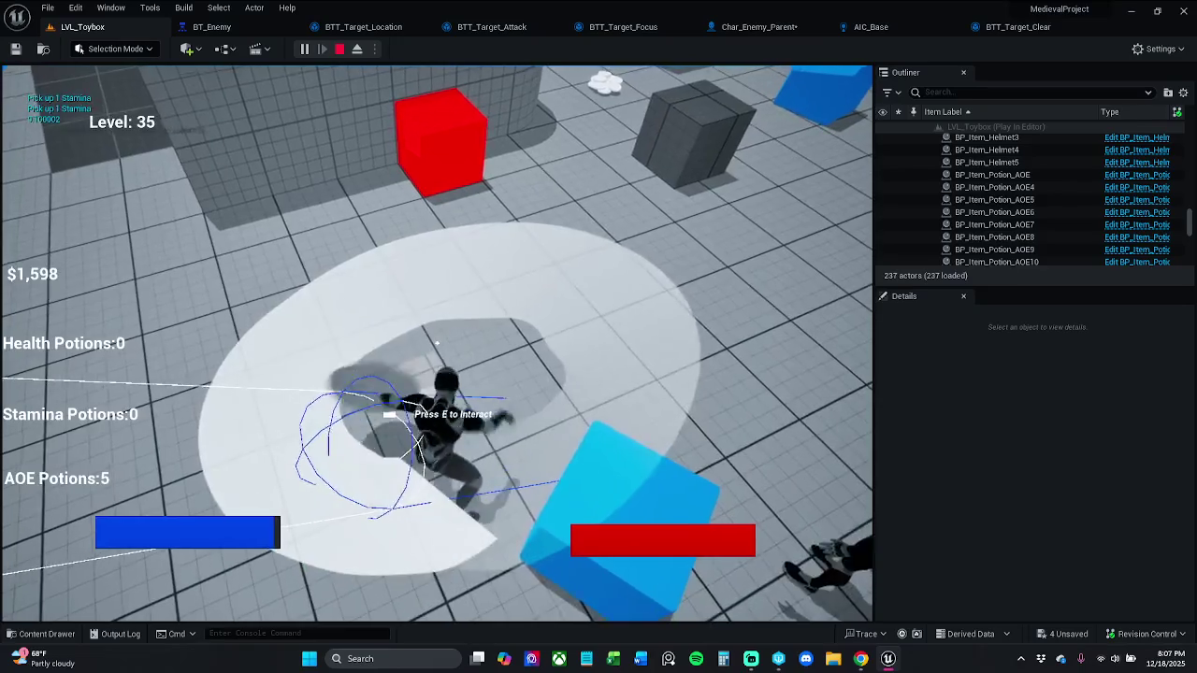
key(e)
click(436, 344)
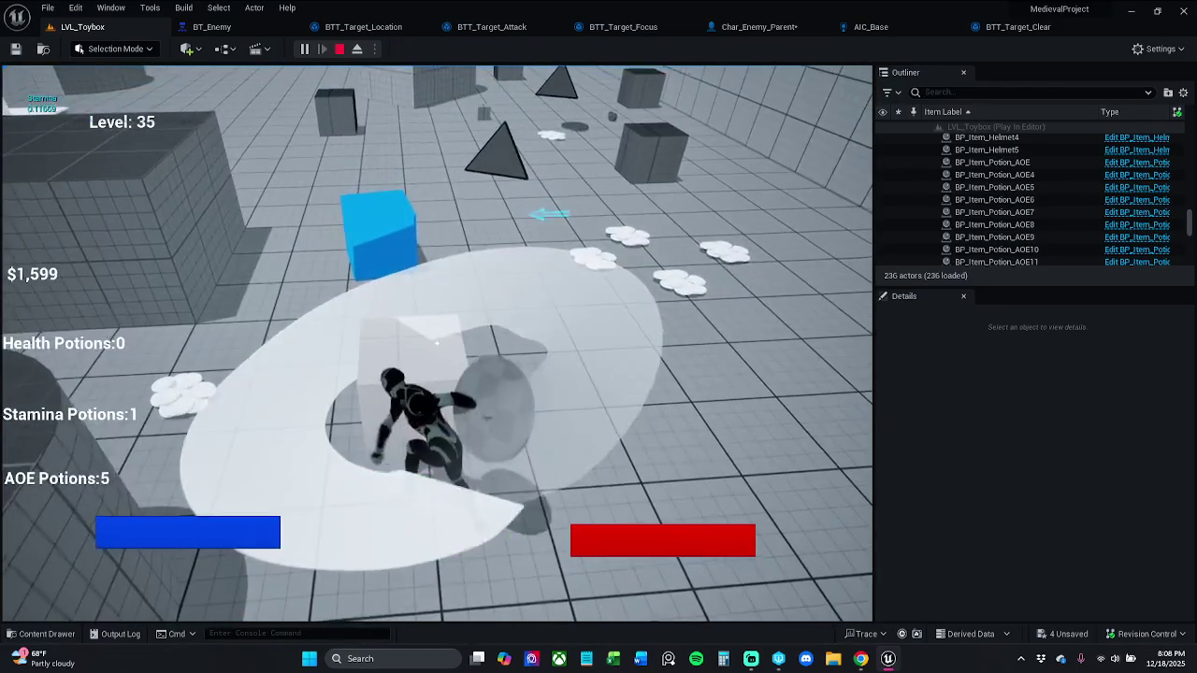
key(w)
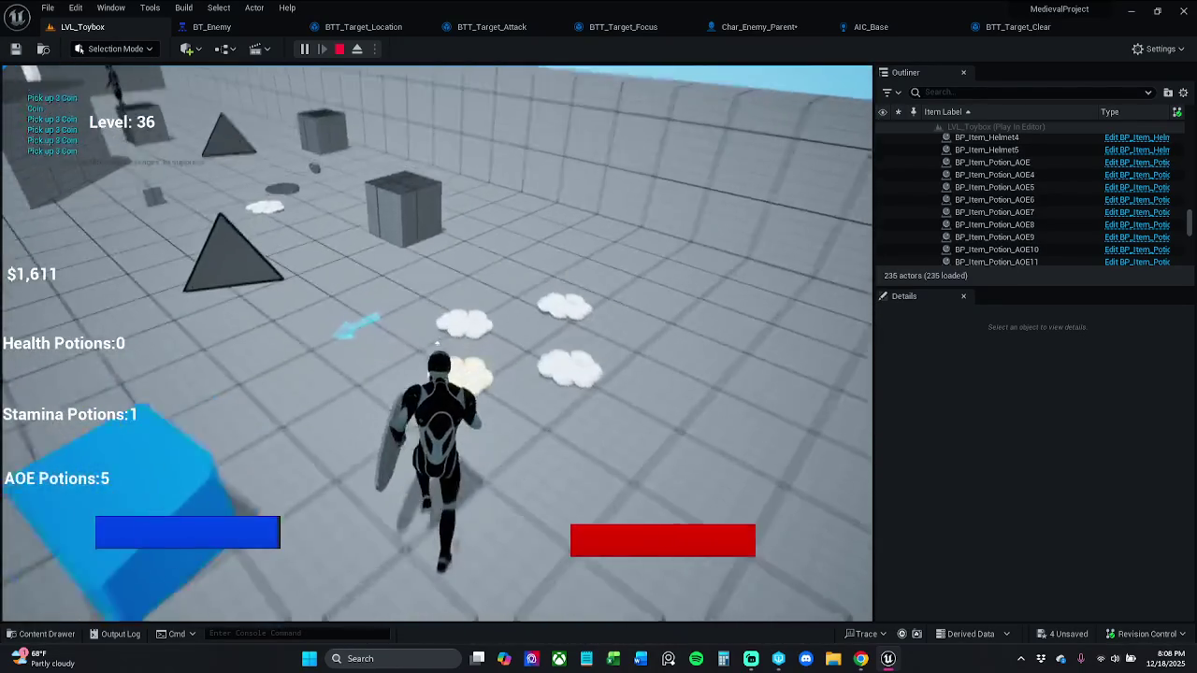
key(w)
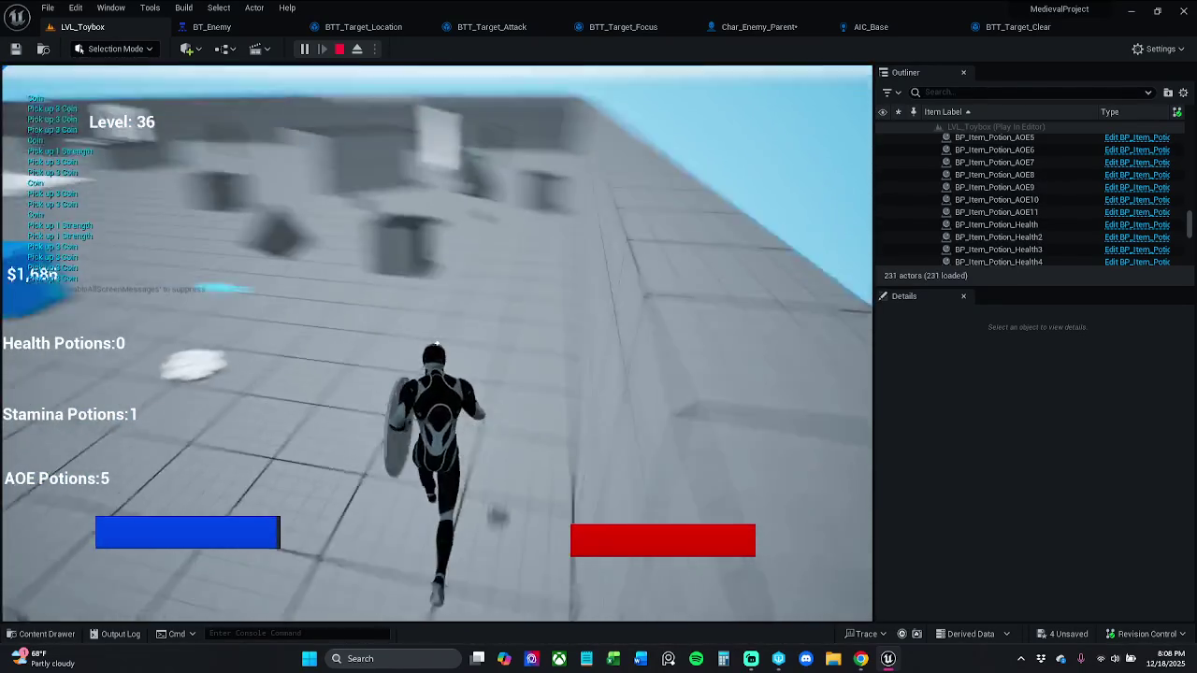
key(w)
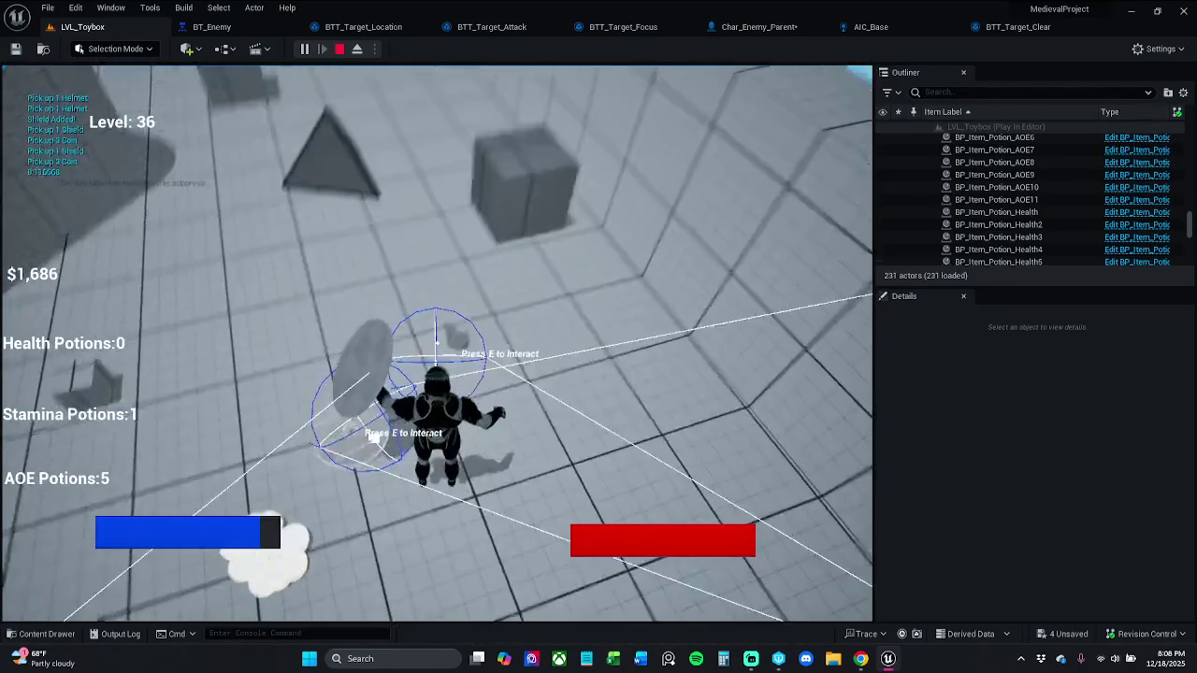
key(w)
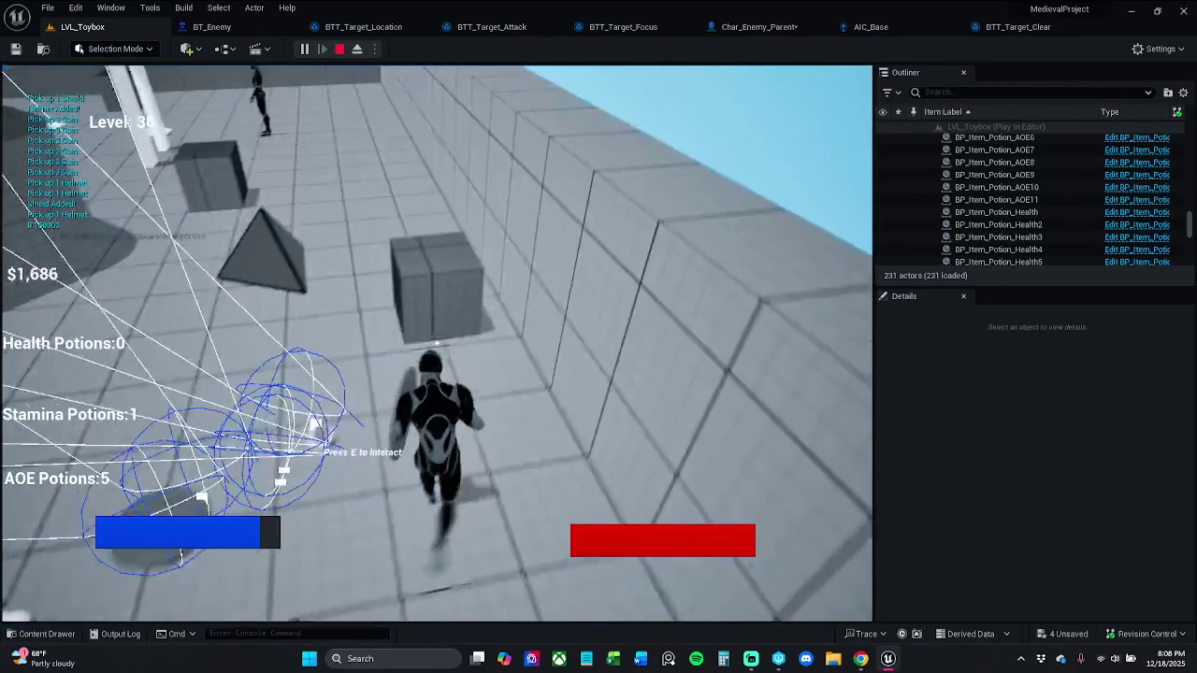
key(w)
key(e)
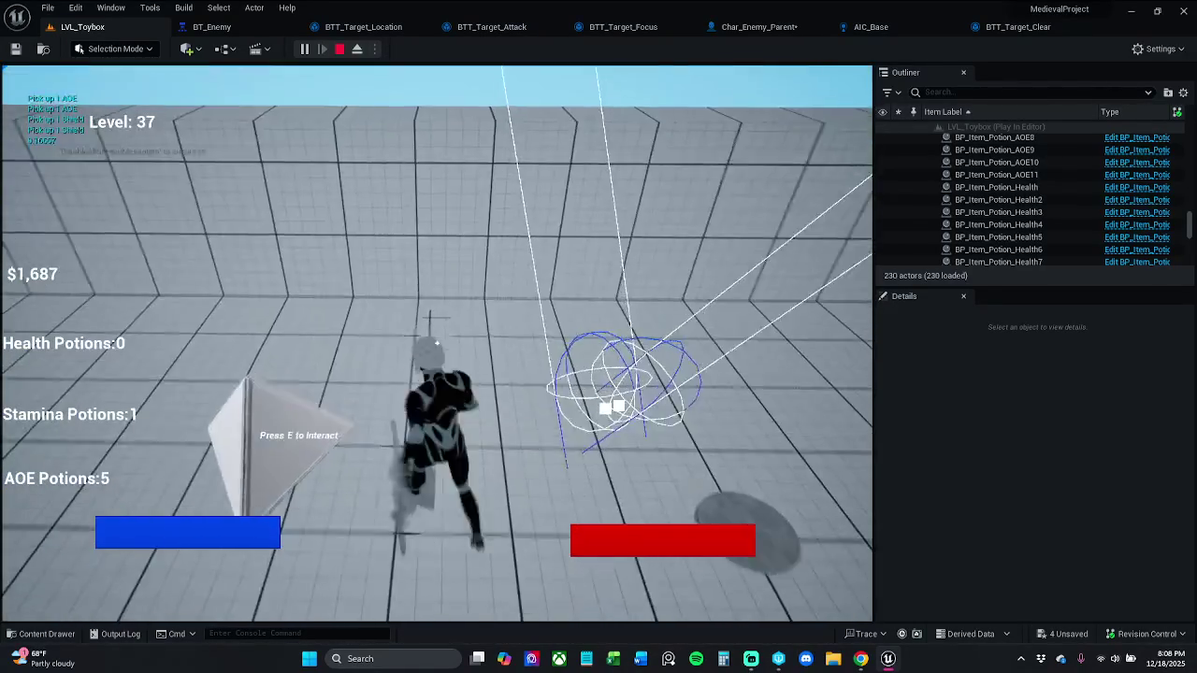
key(w)
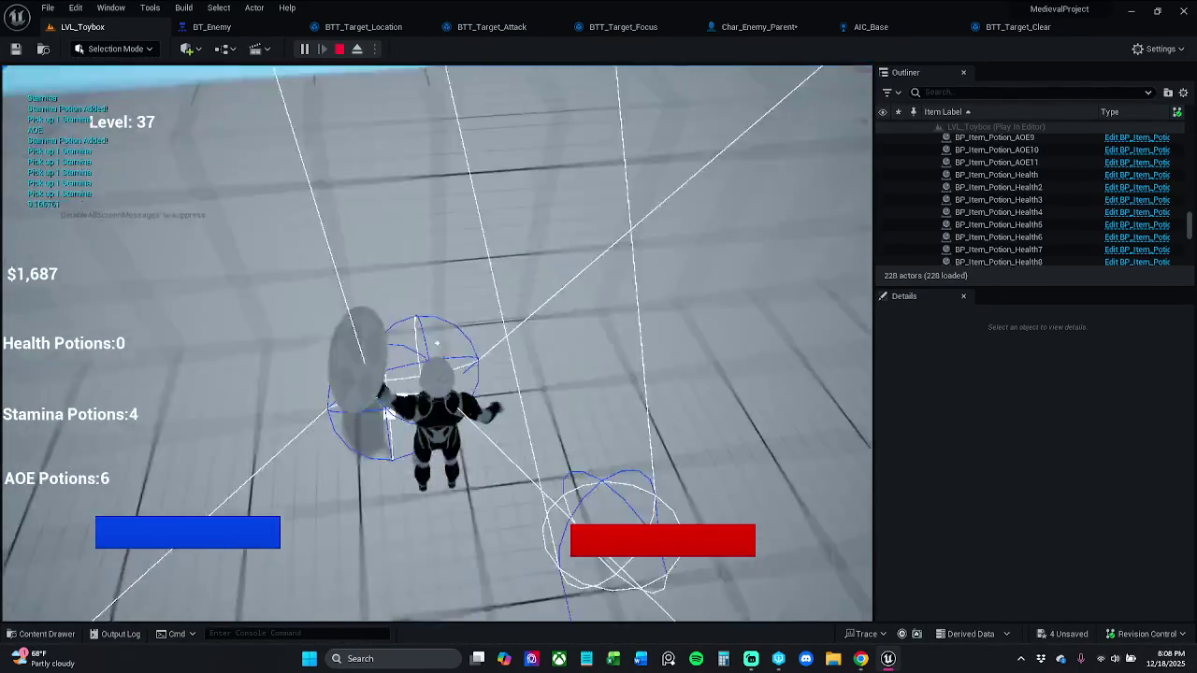
key(w)
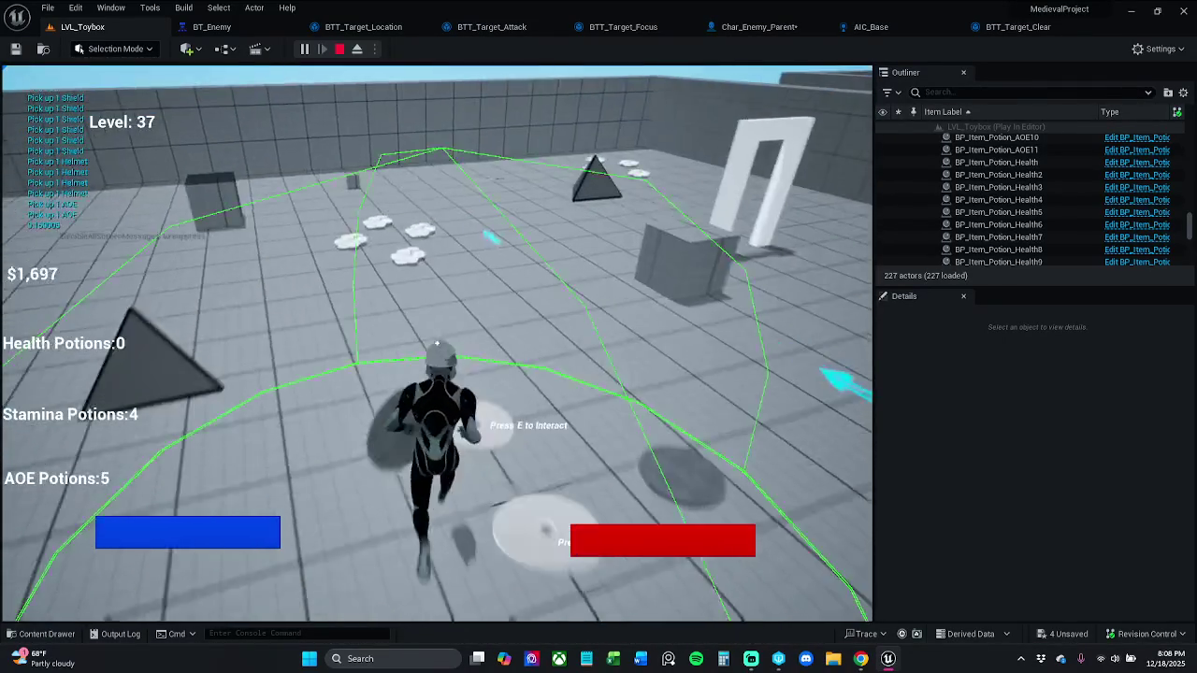
key(3)
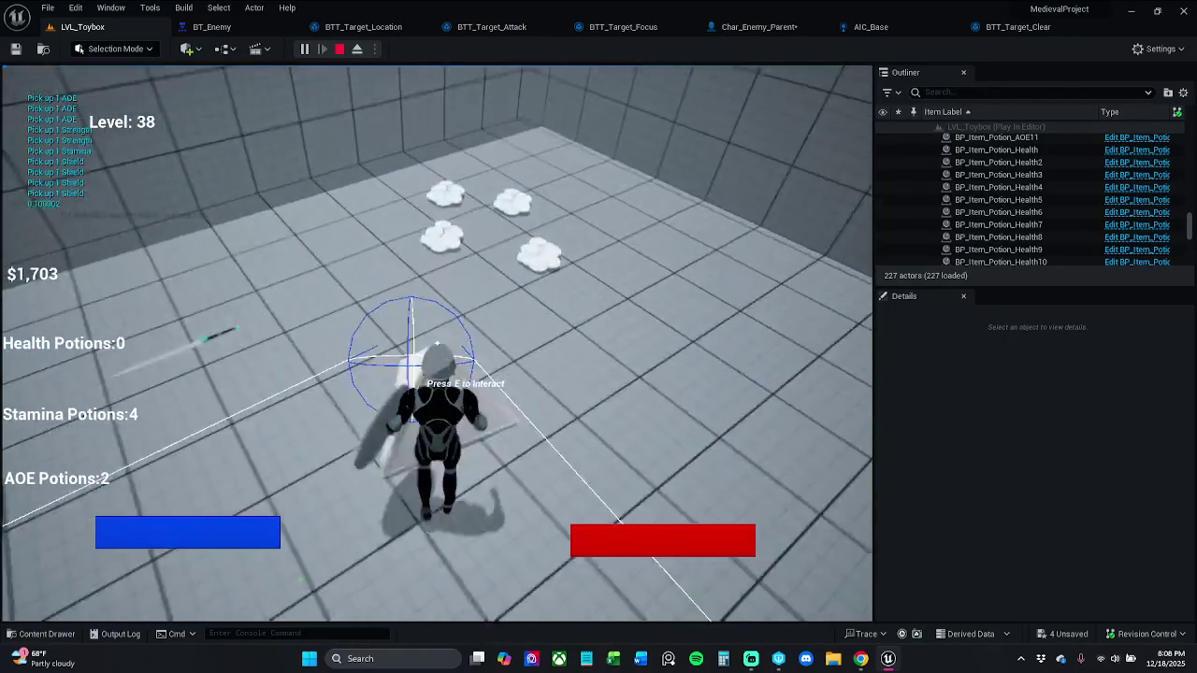
- Keep collecting coins toward the blue cube until money reaches $1,887, then stop playing
key(w)
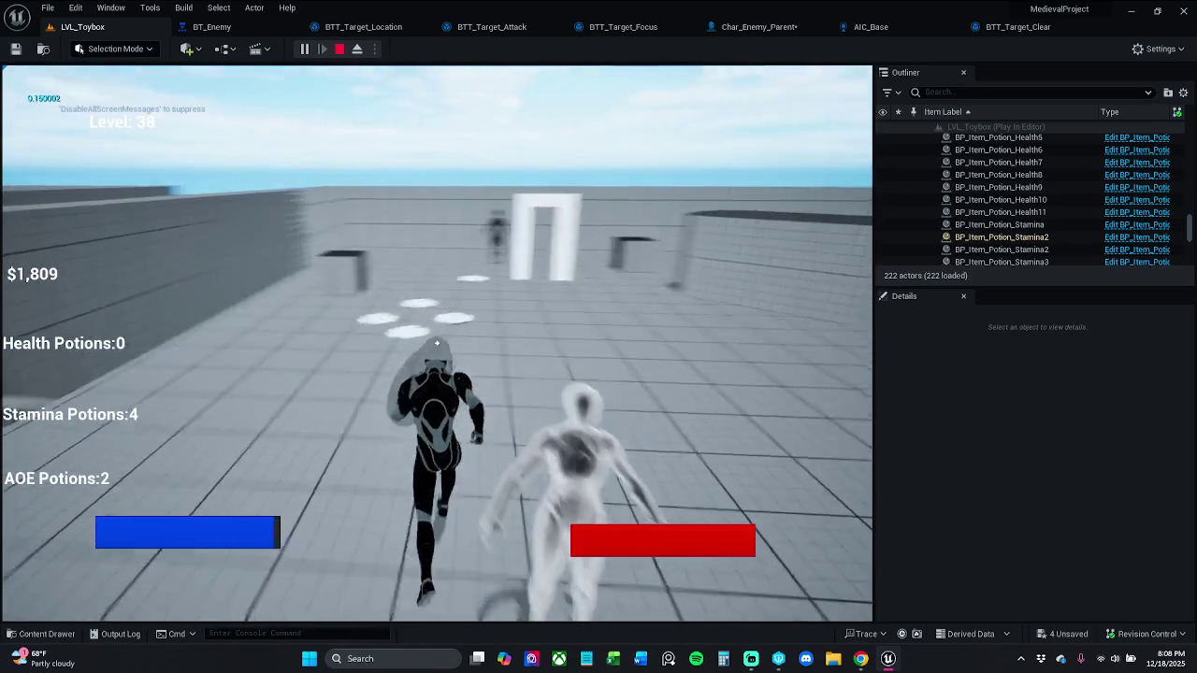
key(w)
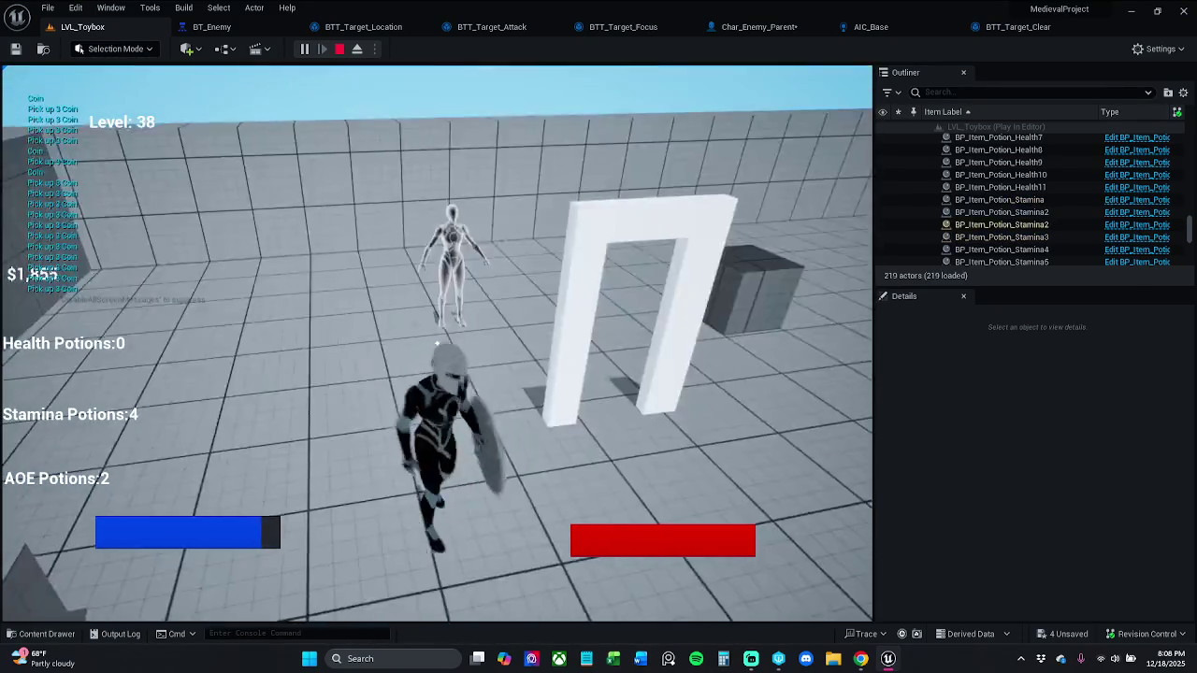
key(w)
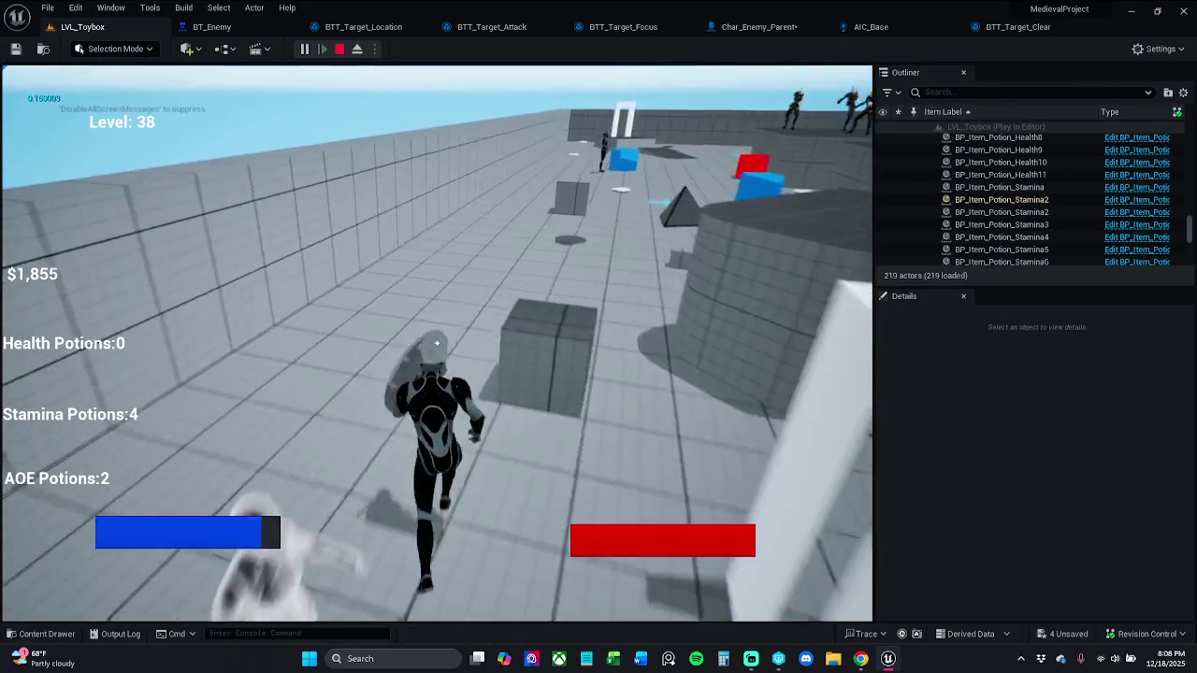
key(w)
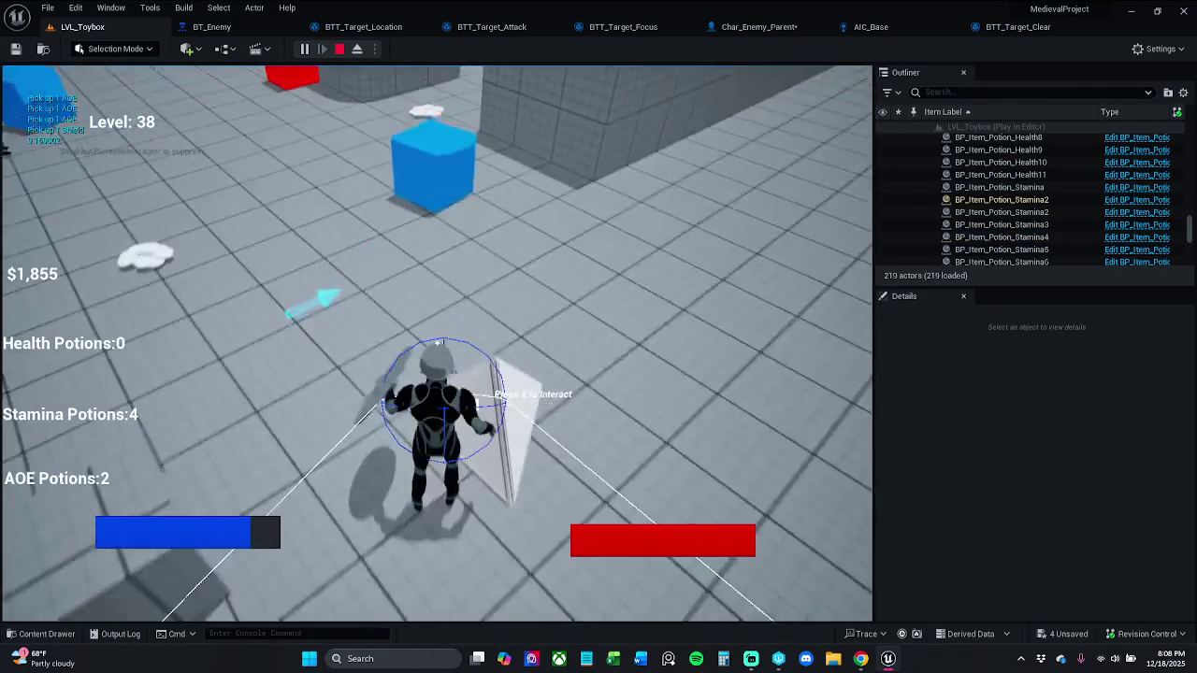
key(w)
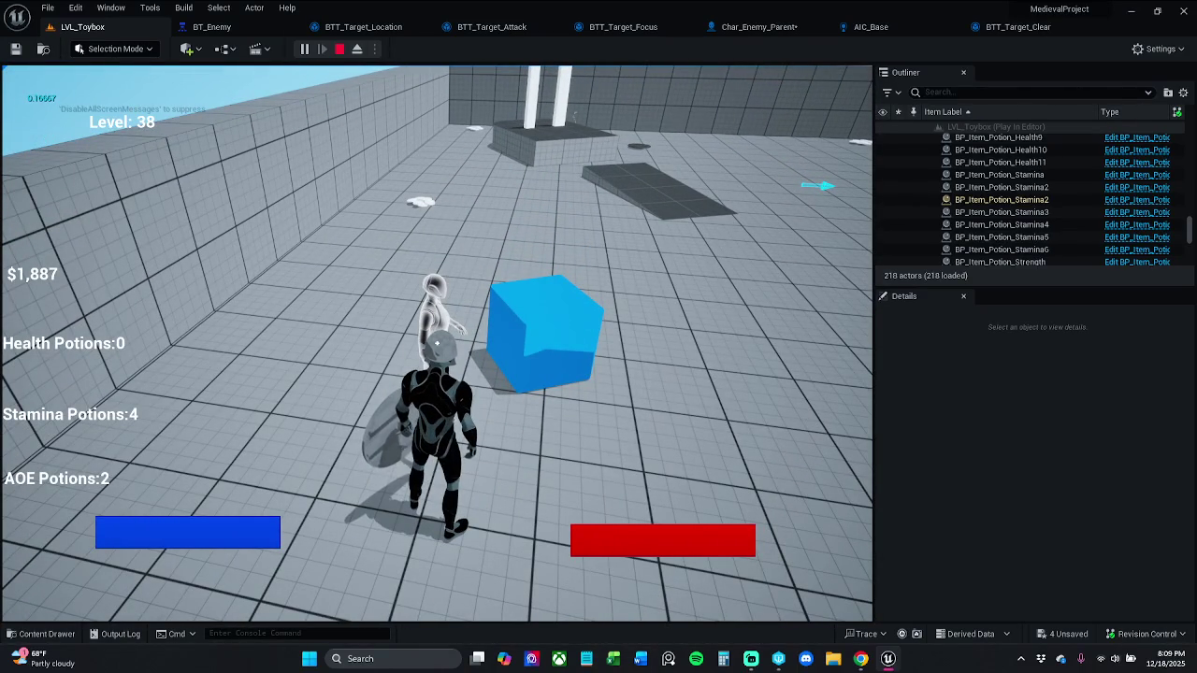
mouse_move(436, 344)
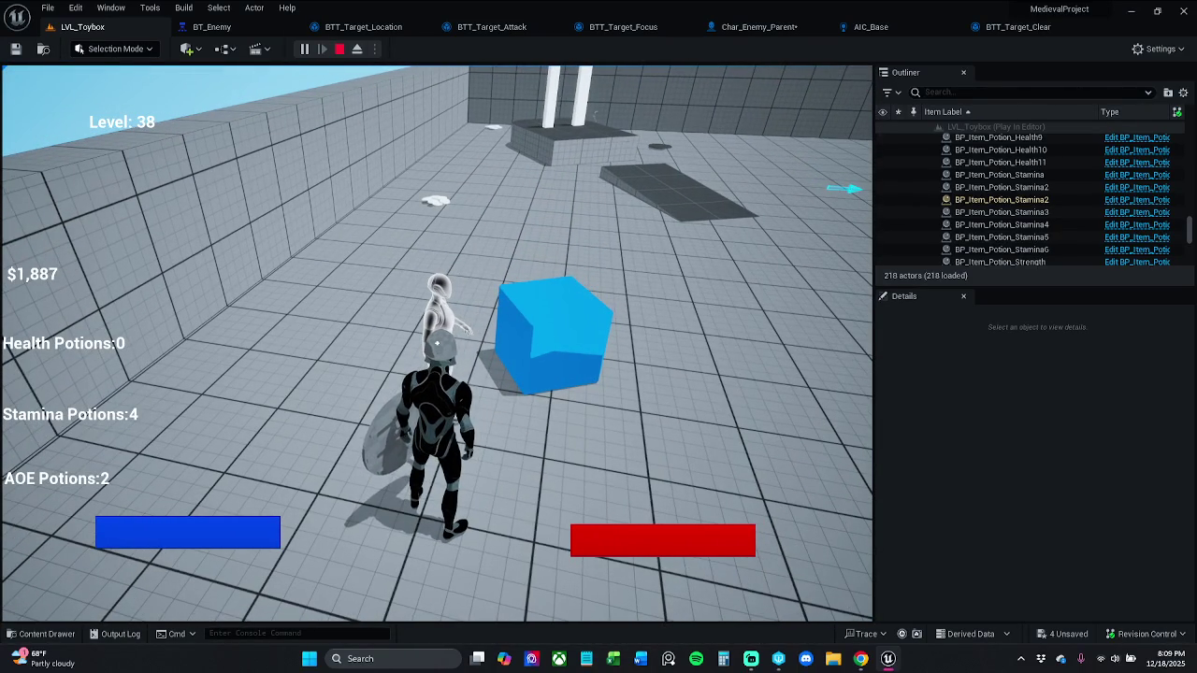
key(Escape)
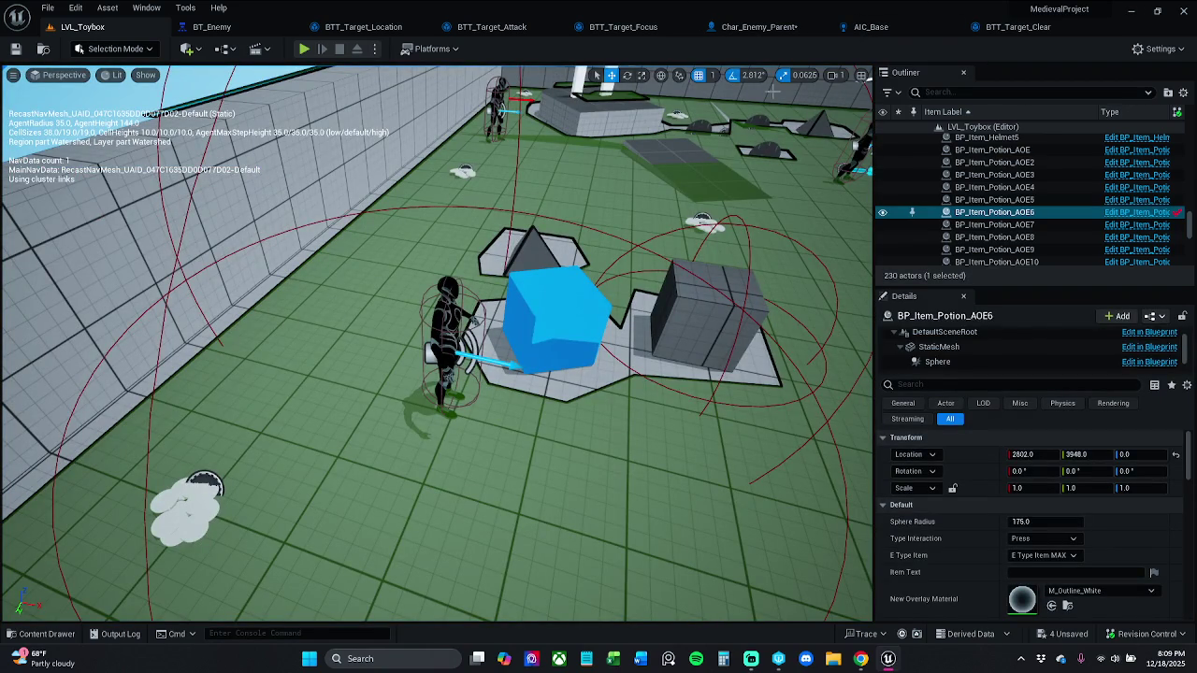
- Save Char_Enemy_Parent and check that its BeginPlay chain now ends at SET Gm Story
click(759, 26)
drag(285, 188, 425, 164)
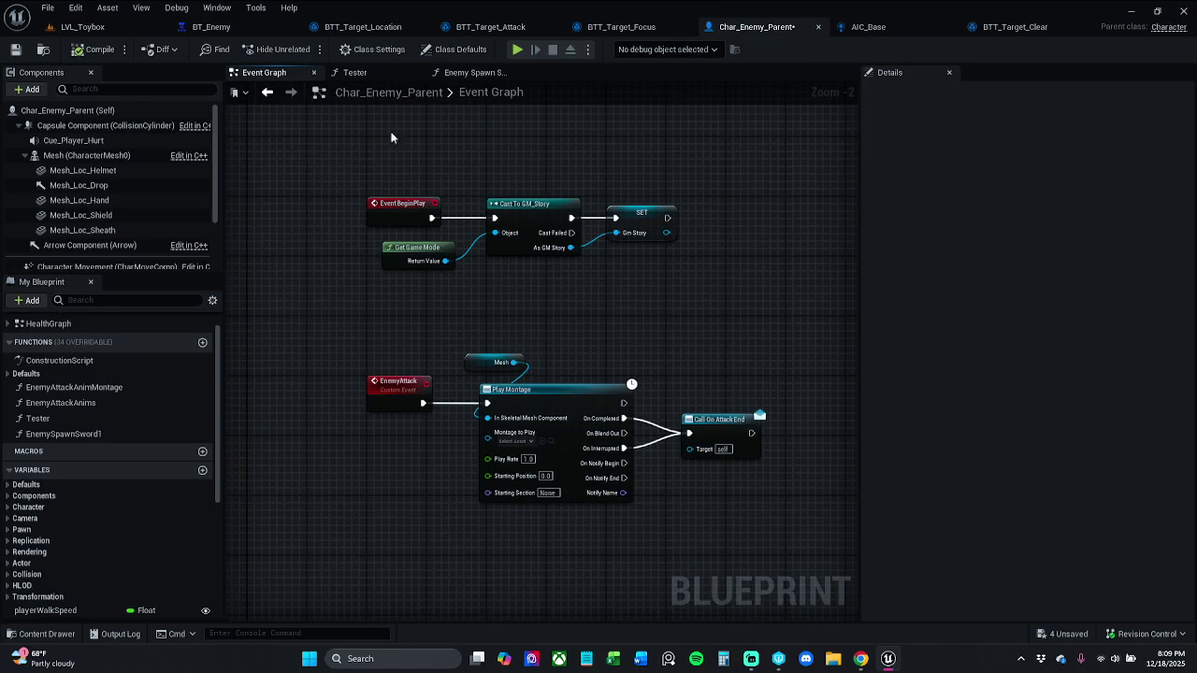
click(15, 49)
drag(302, 280, 335, 293)
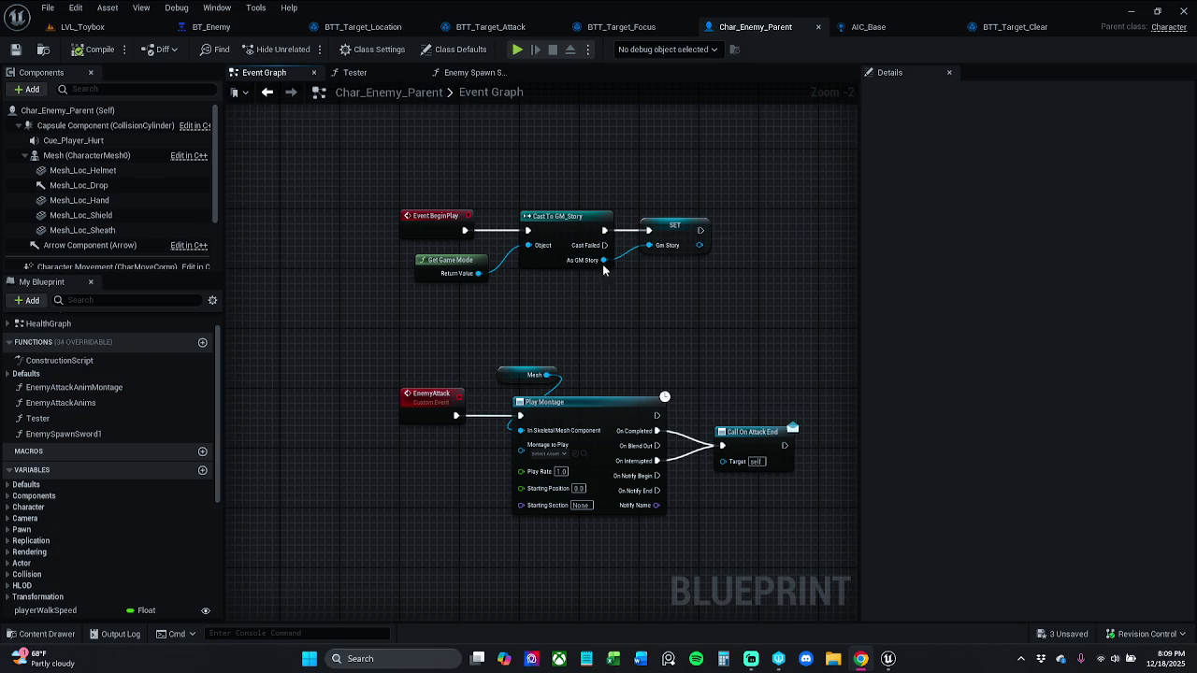
drag(443, 133, 478, 145)
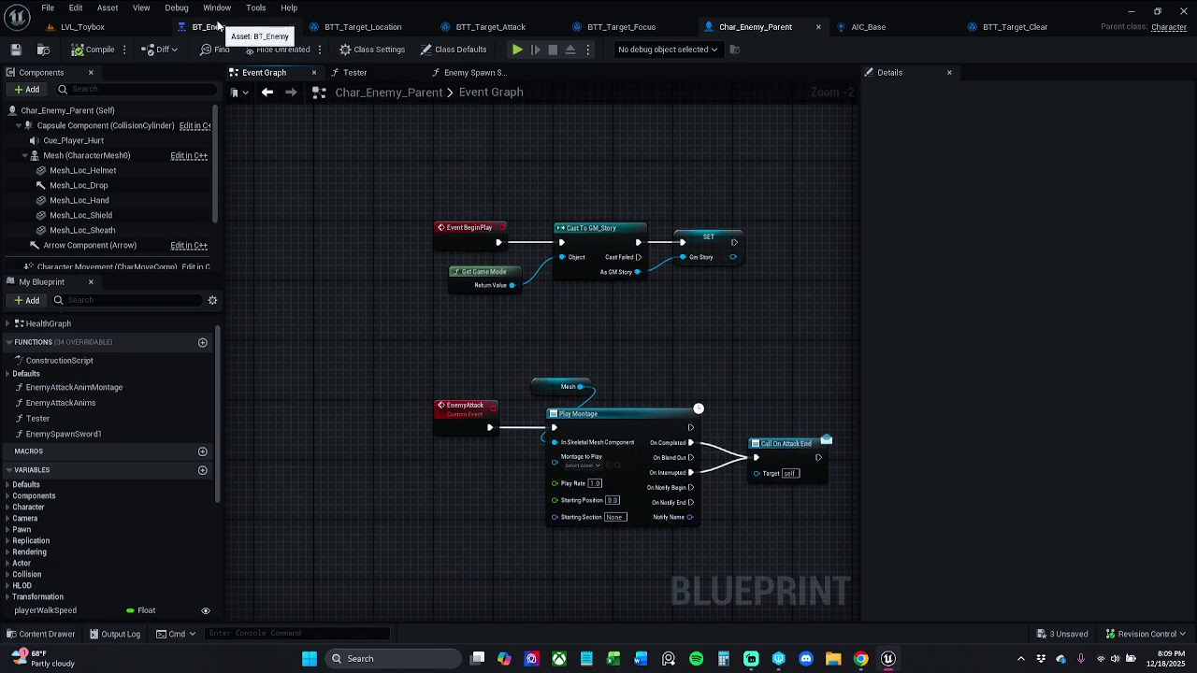
click(211, 26)
- Create a BTTask_BlueprintBase task from BT_Enemy and save it as BTT_Spawn_Weapon
click(194, 49)
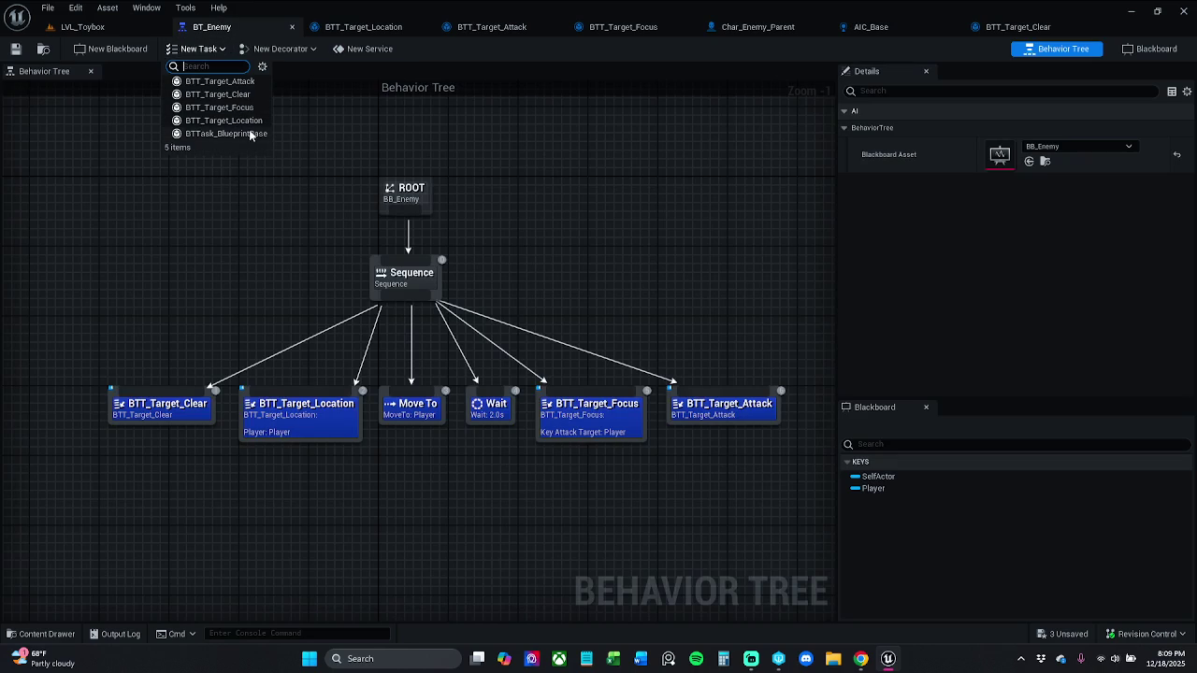
click(246, 135)
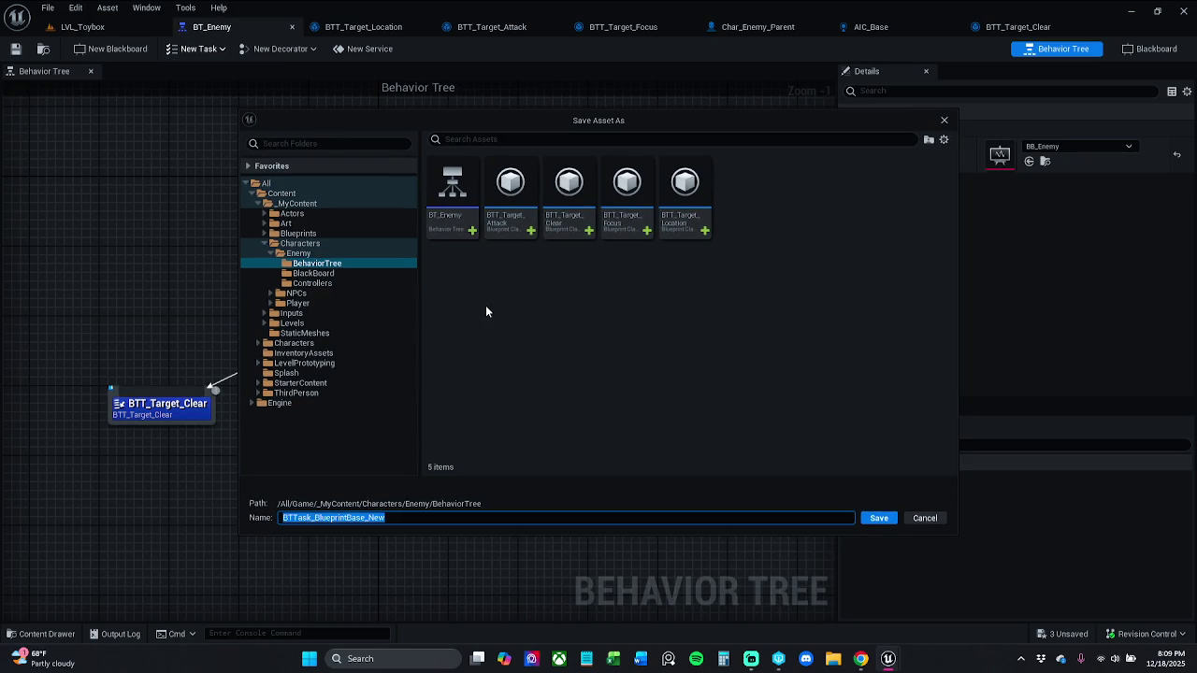
key(End)
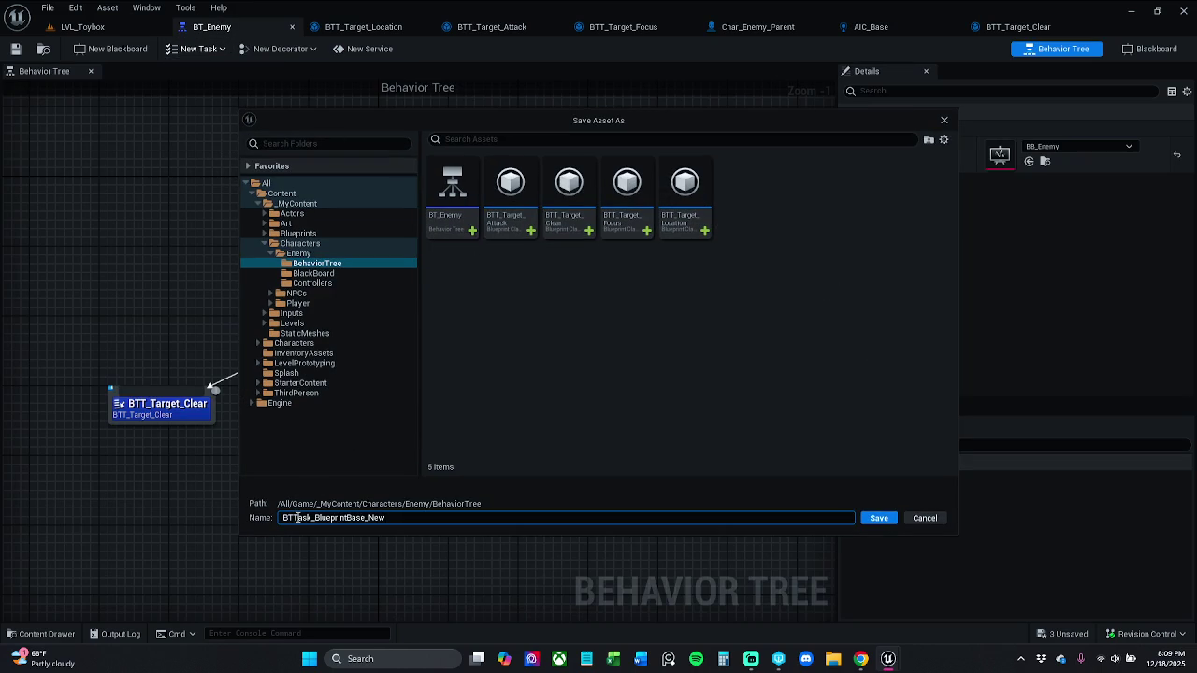
drag(297, 517, 549, 497)
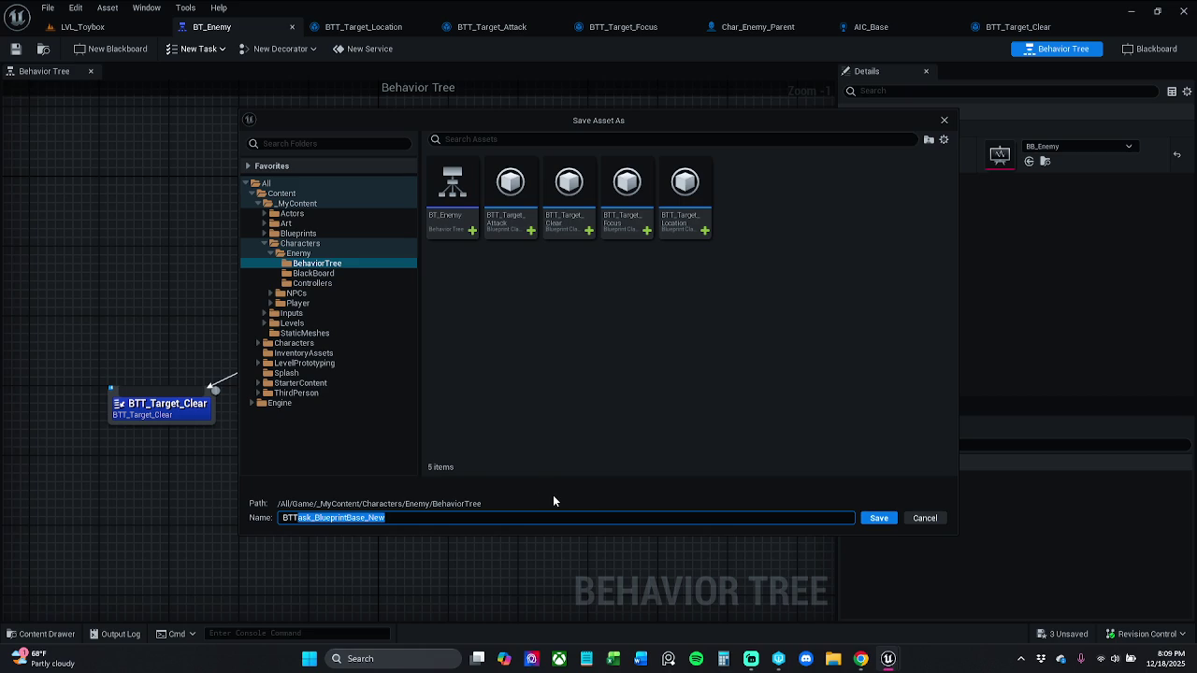
text(_)
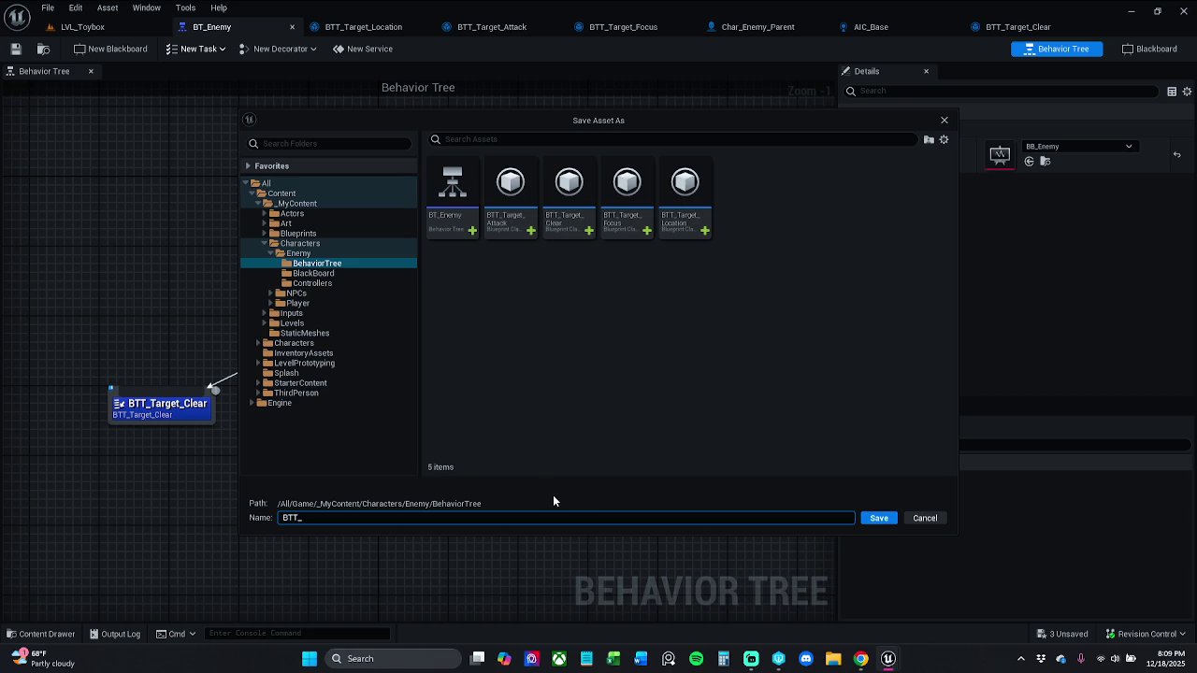
text(Spawn)
text(_Weap)
text(on)
key(Return)
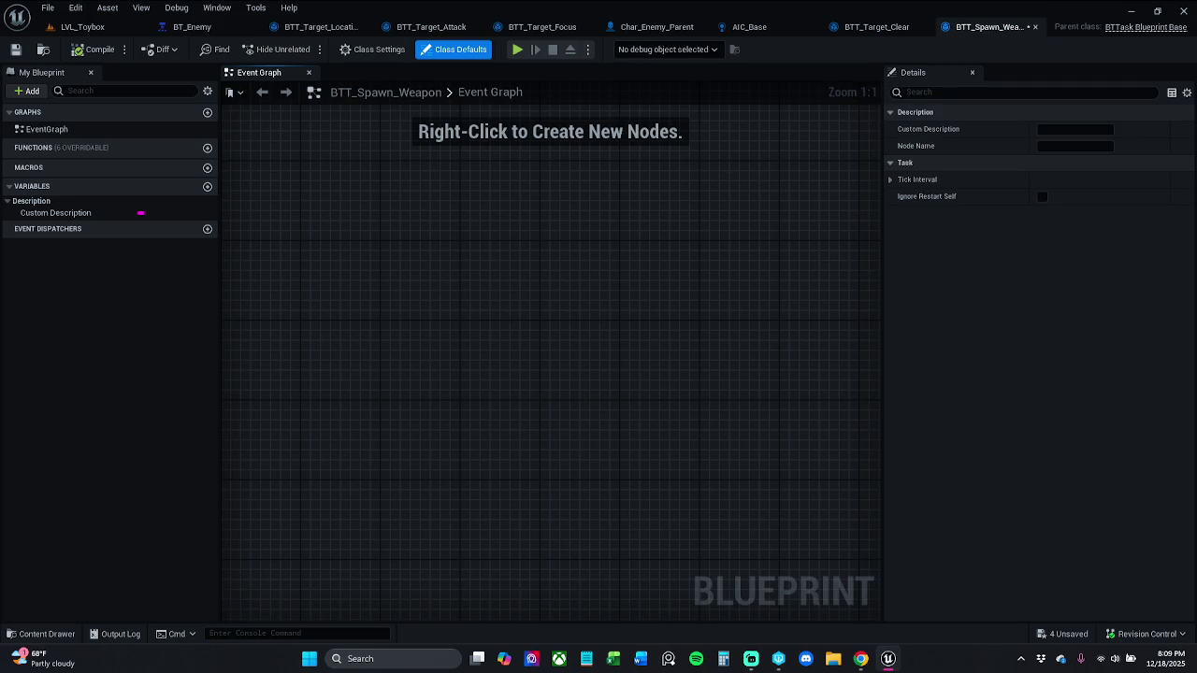
- Add an Event Receive Execute AI node to the BTT_Spawn_Weapon Event Graph
right_click(344, 296)
text(execuet)
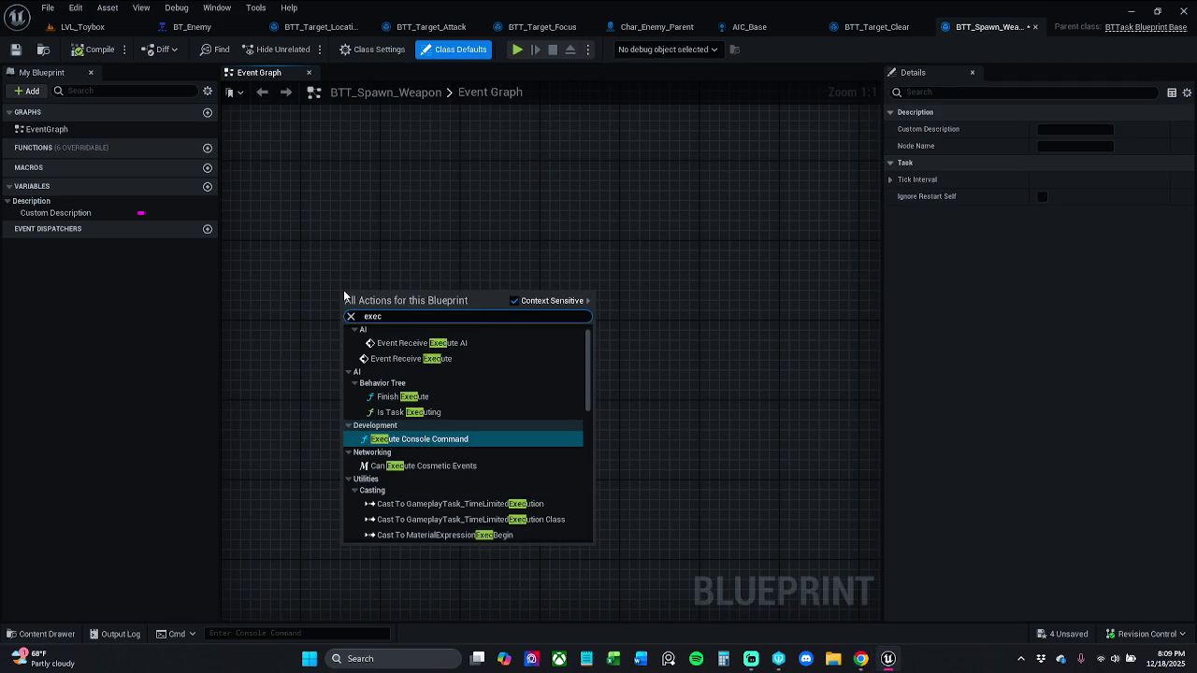
key(BackSpace)
text(te)
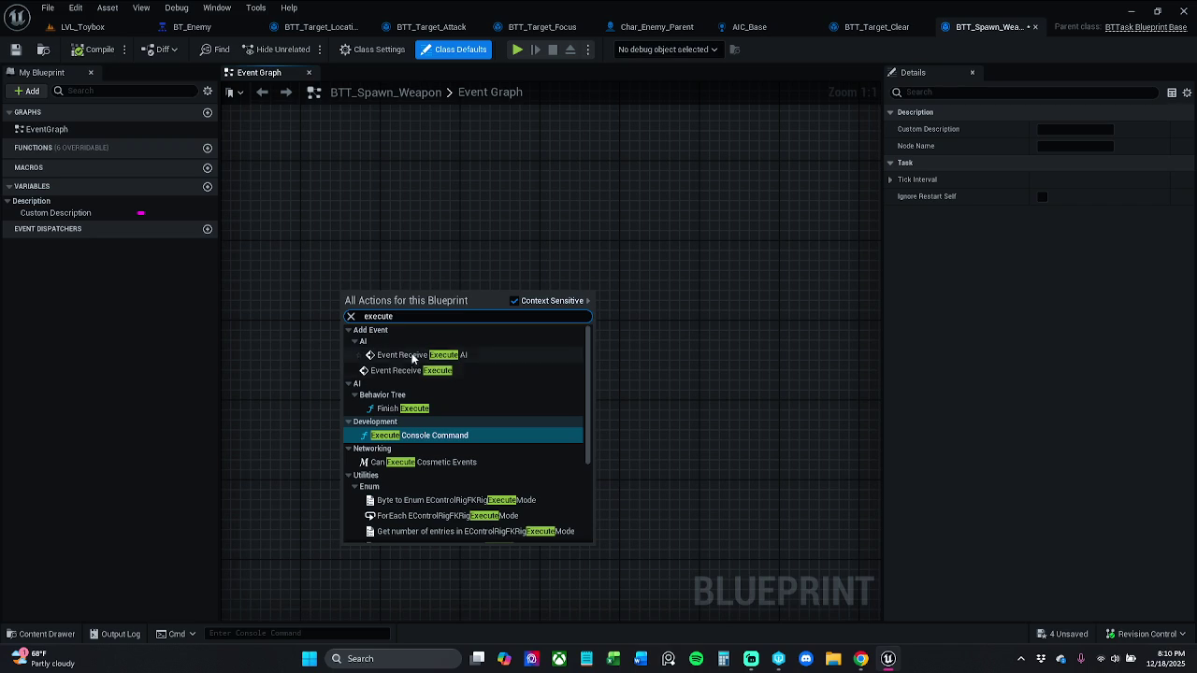
click(438, 355)
drag(438, 349, 477, 299)
click(555, 211)
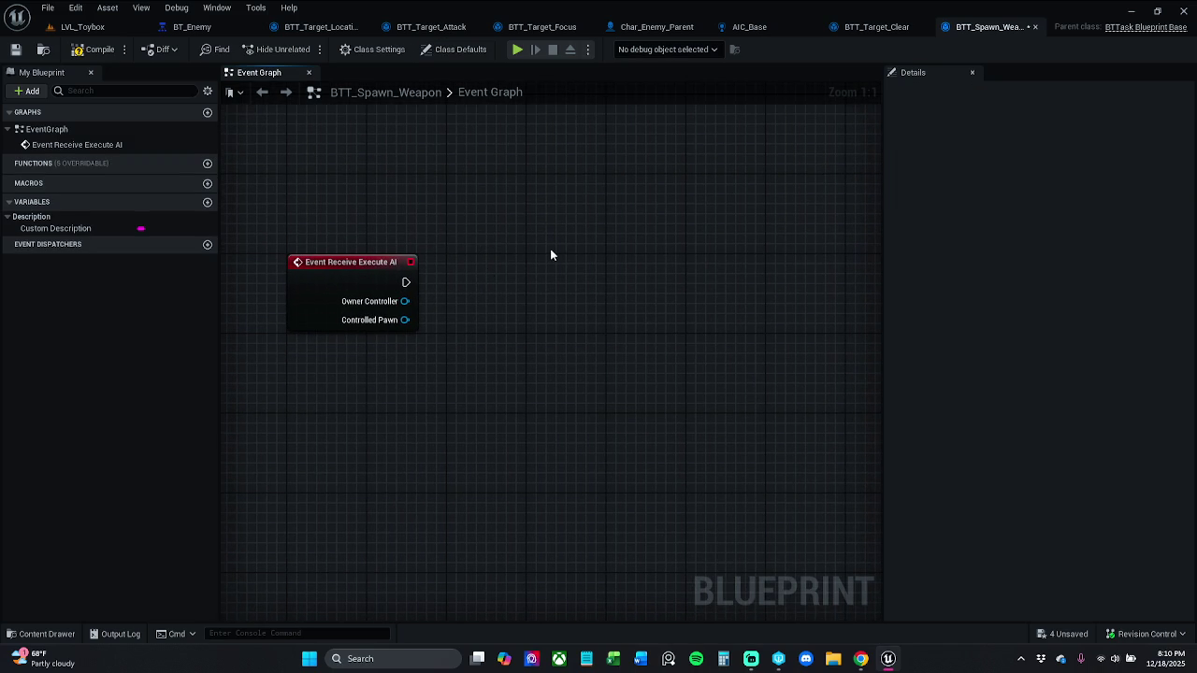
- Add a Finish Execute node with Success ticked and wire the event into it
right_click(508, 231)
text(finish)
key(Down)
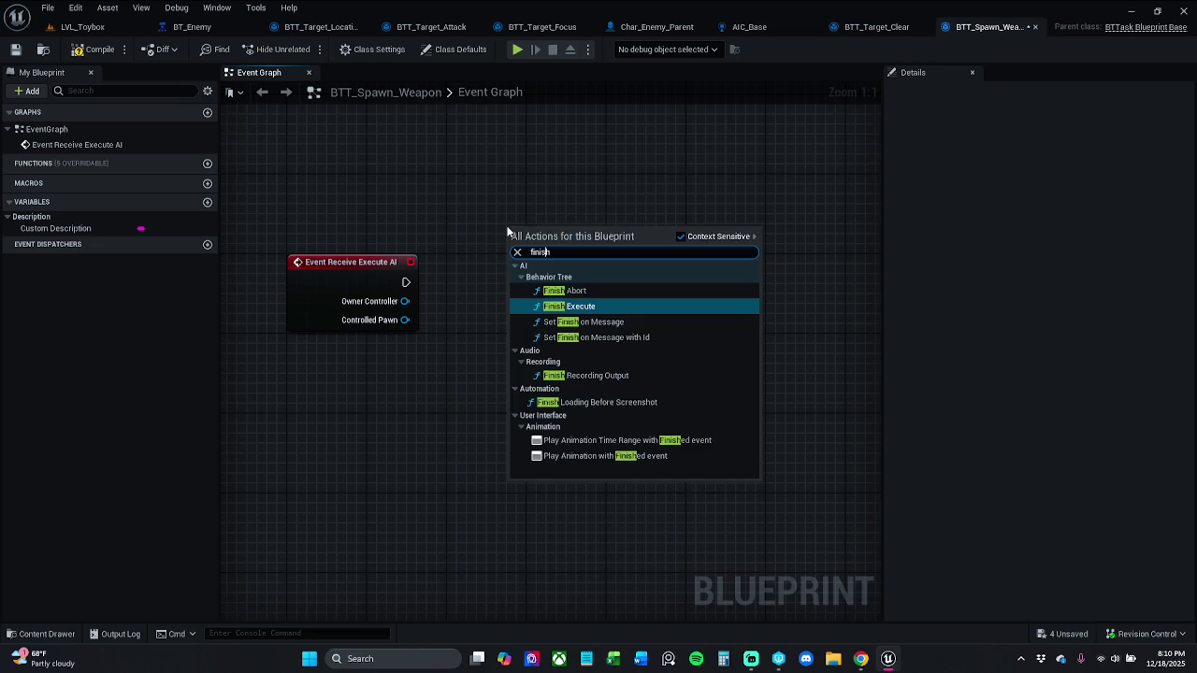
key(Return)
click(562, 302)
mouse_move(406, 281)
mouse_down()
mouse_move(420, 302)
mouse_move(516, 263)
mouse_move(574, 300)
mouse_move(672, 301)
mouse_up()
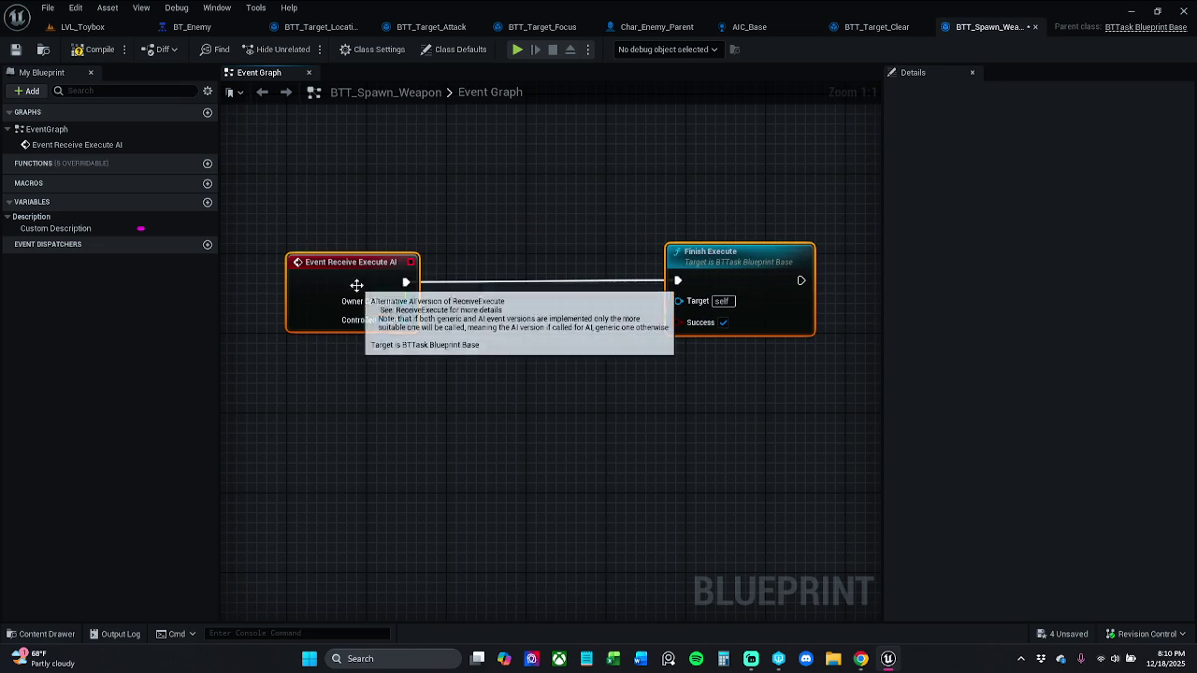
click(510, 242)
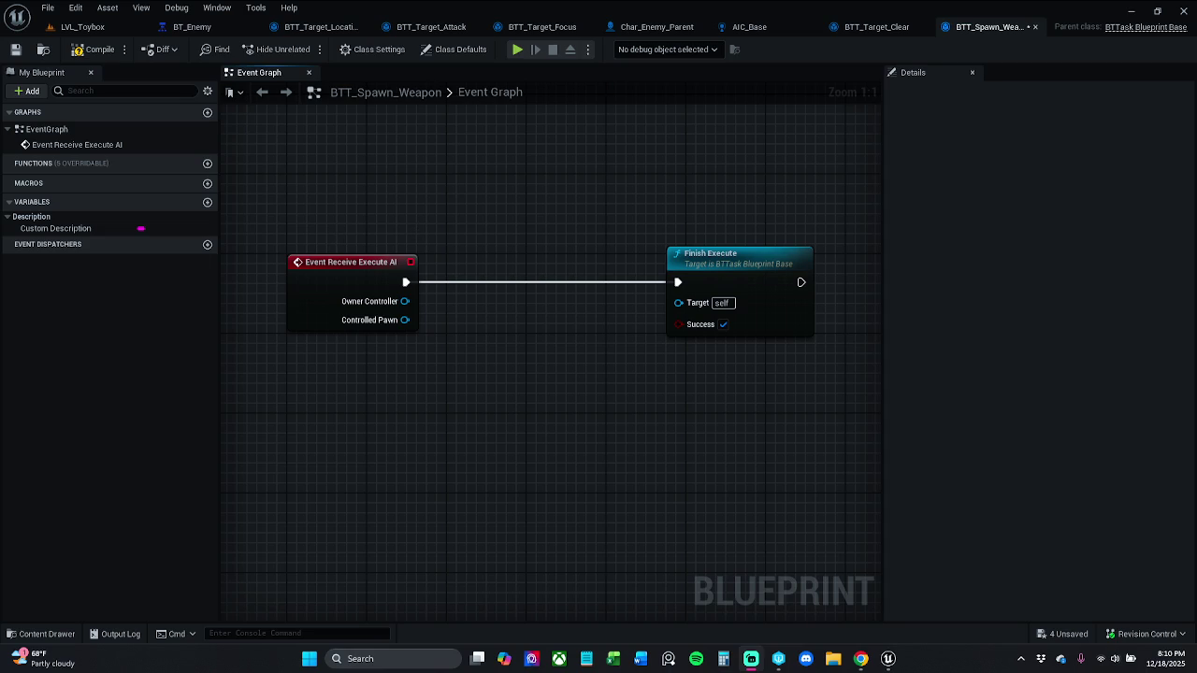
key(alt+Tab)
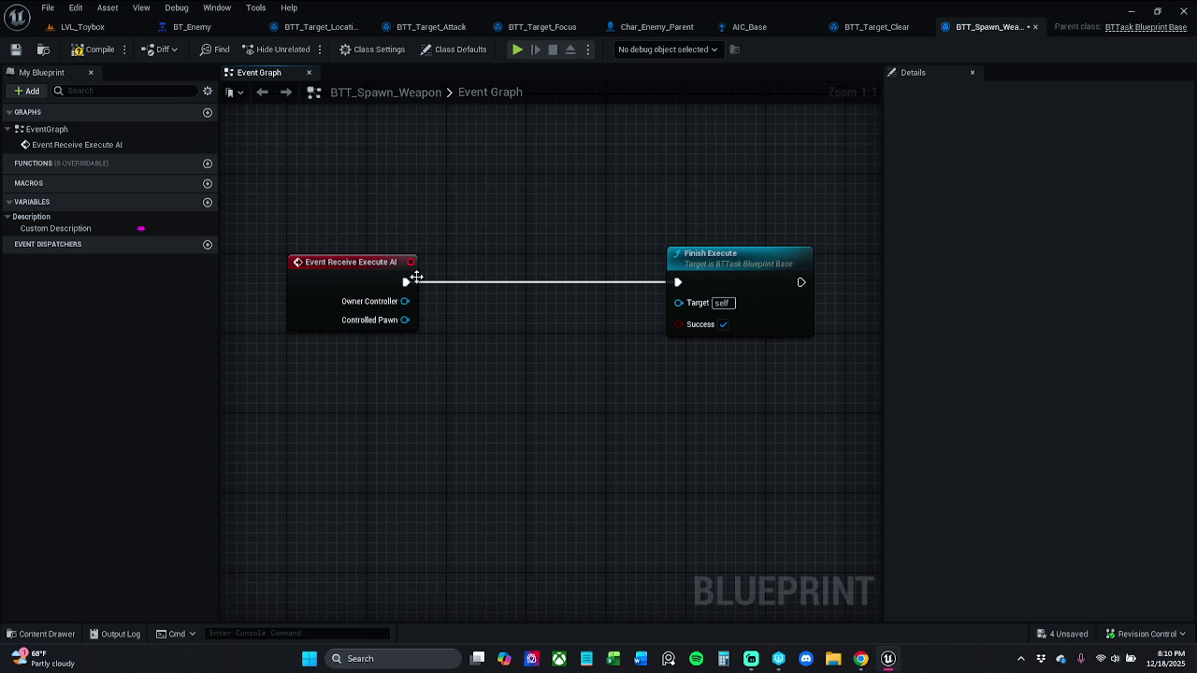
key(alt+Tab)
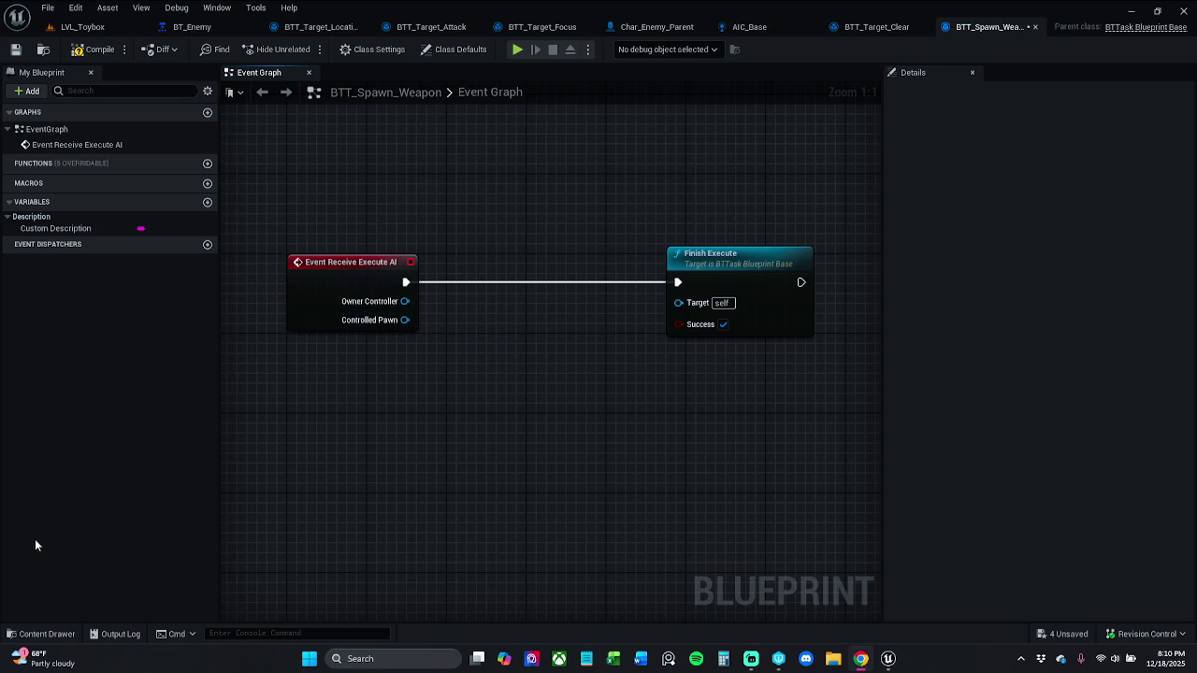
key(alt+Tab)
drag(455, 377, 380, 381)
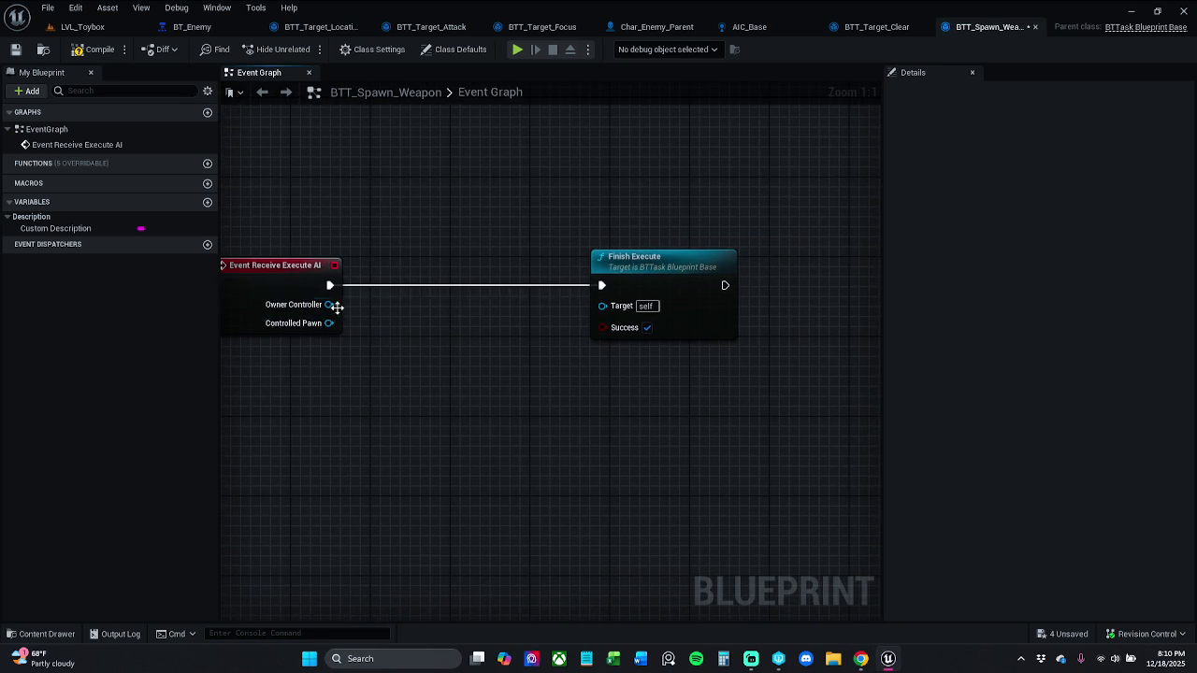
- Add a Cast To Char_Enemy_Parent node and an Enemy Spawn Sword 1 call on its result
mouse_move(329, 304)
mouse_down()
mouse_move(376, 316)
mouse_move(354, 352)
mouse_up()
click(330, 360)
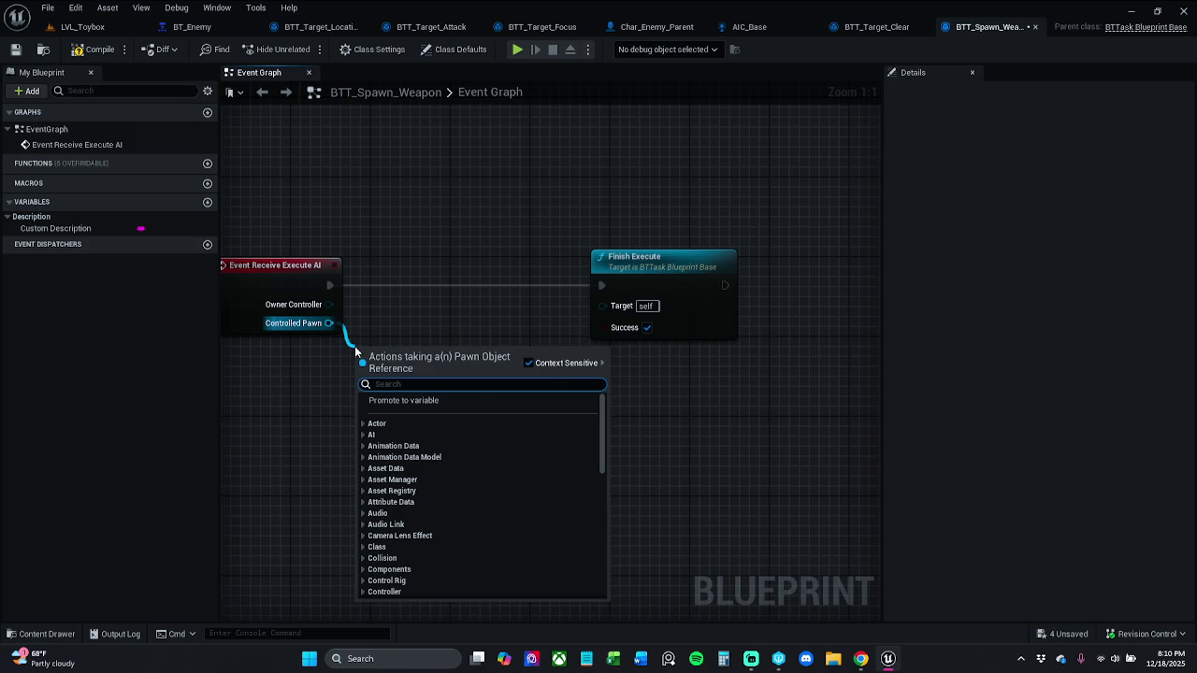
text(cast to)
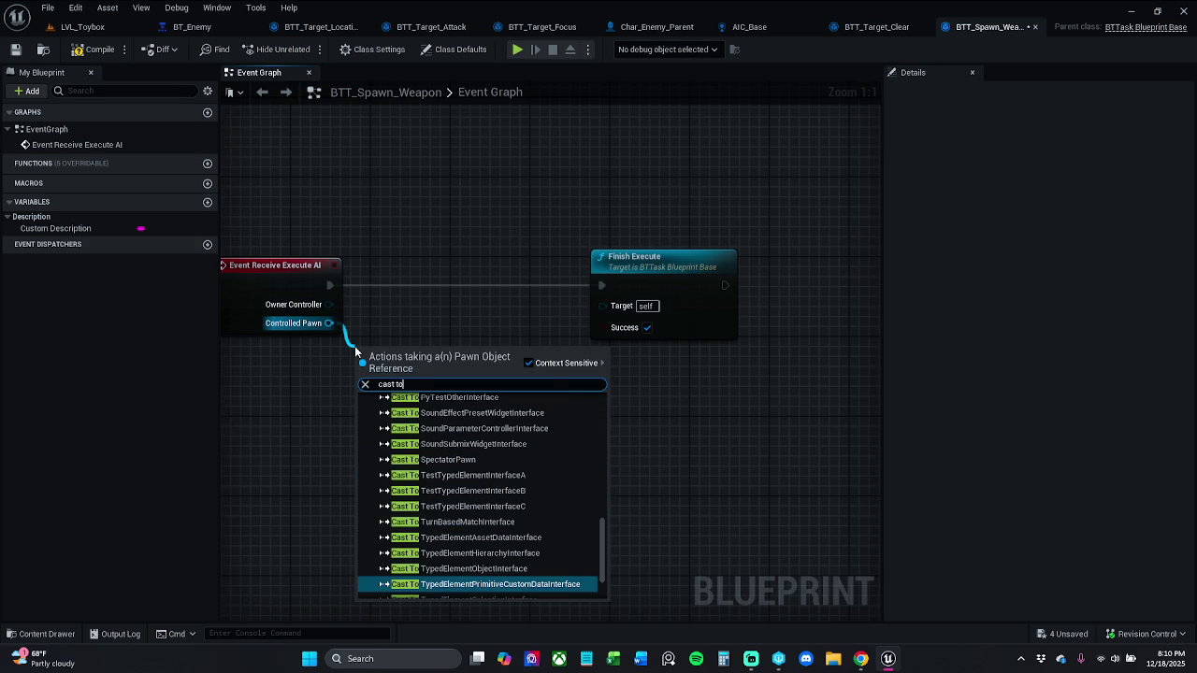
text( char)
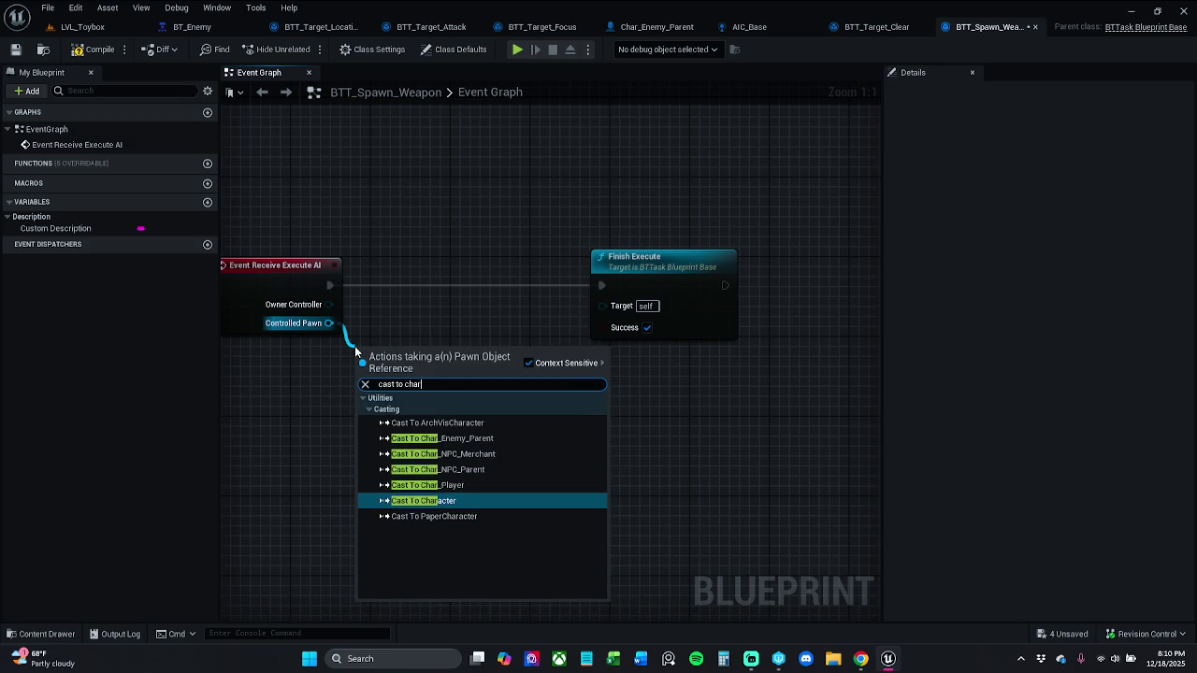
click(494, 439)
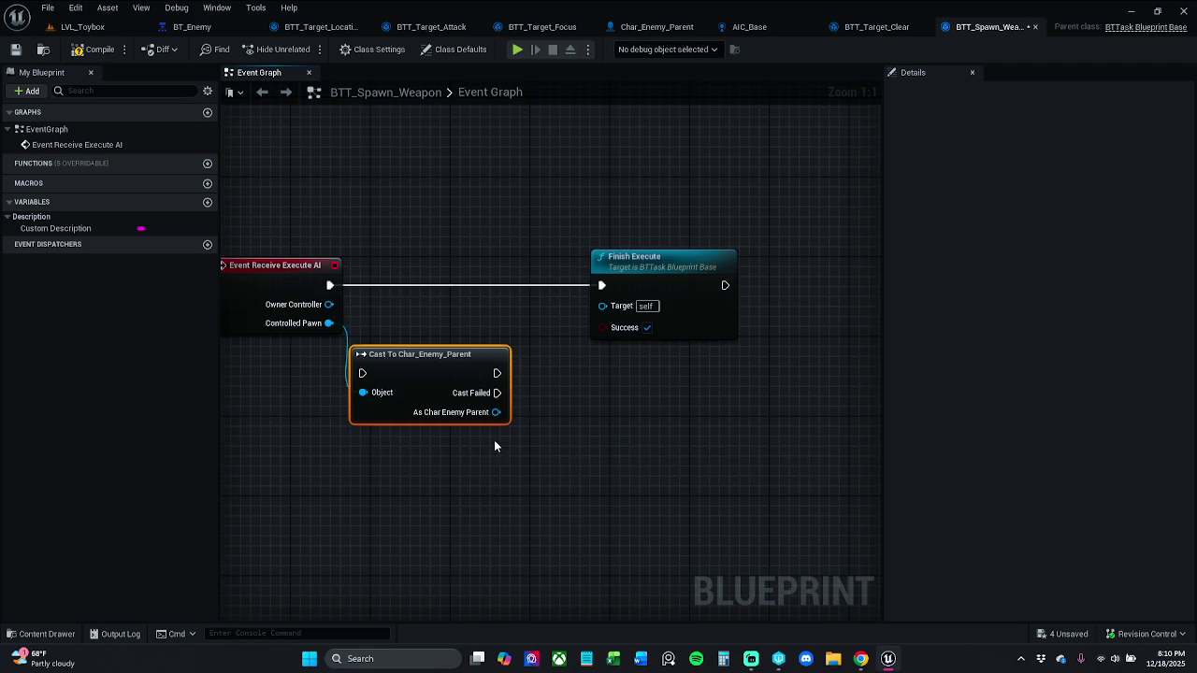
drag(446, 400, 492, 422)
text(spawn)
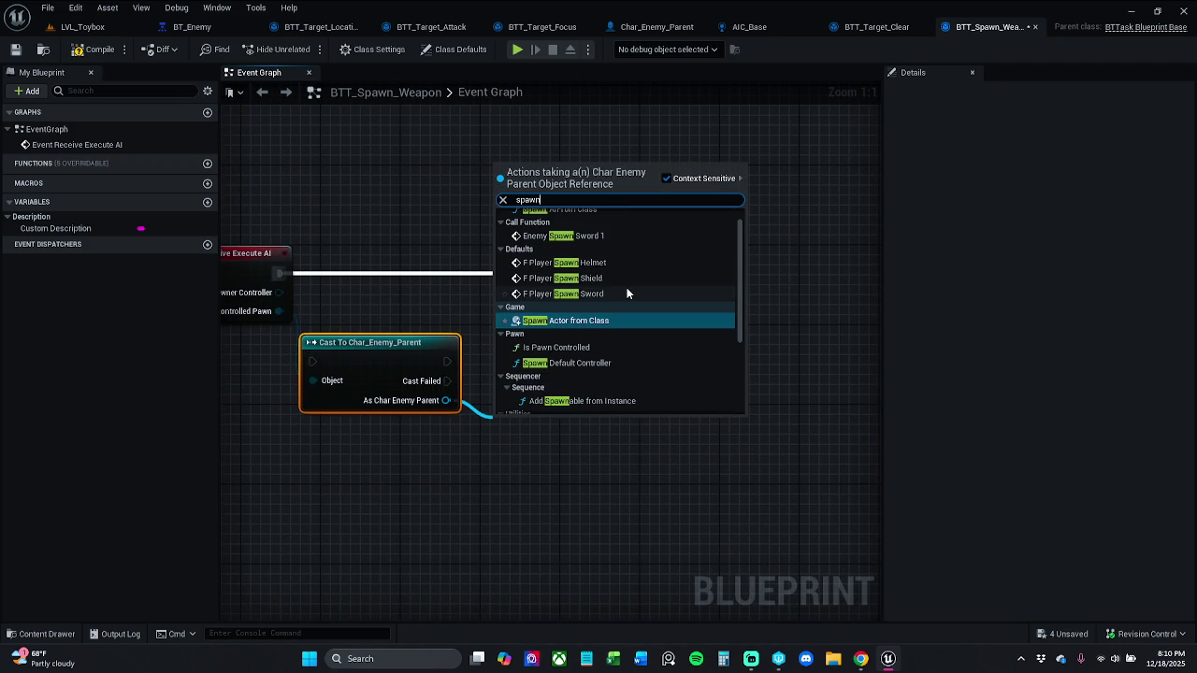
scroll(626, 294, up, 1)
click(619, 253)
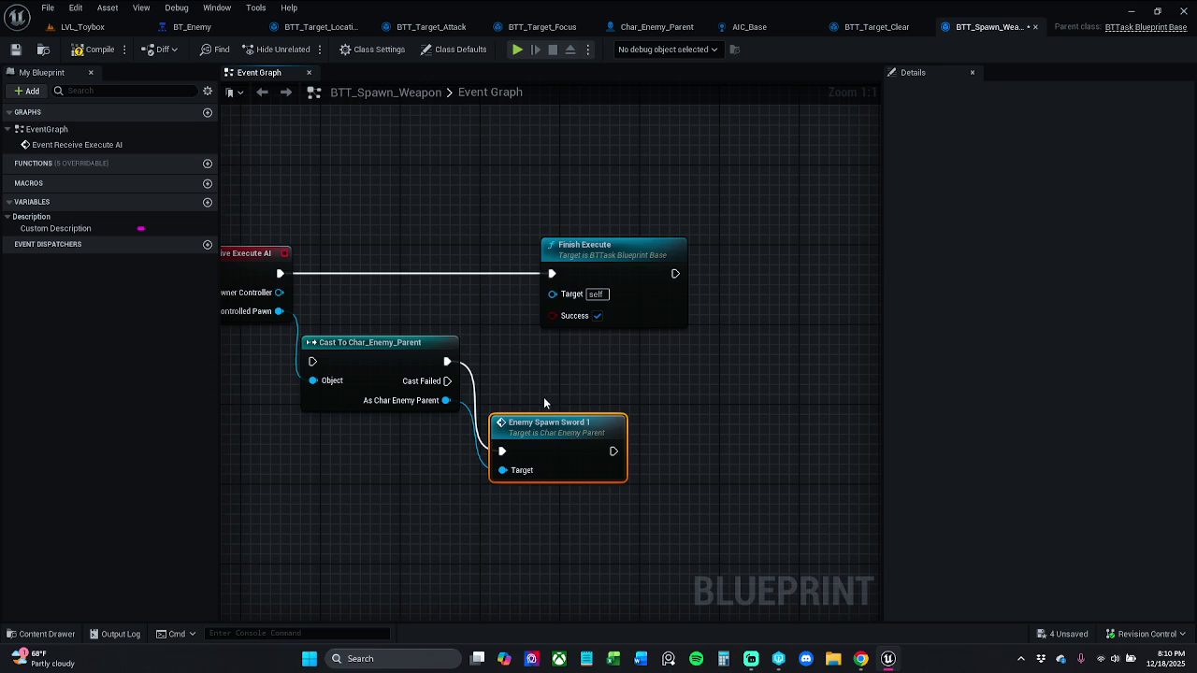
- Route execution from the event through the cast and sword call into Finish Execute
drag(279, 273, 312, 361)
mouse_move(614, 452)
mouse_down()
mouse_move(551, 274)
mouse_move(780, 284)
mouse_up()
mouse_move(353, 319)
mouse_down()
mouse_move(529, 459)
mouse_move(548, 365)
mouse_move(573, 338)
mouse_move(570, 266)
mouse_up()
click(555, 273)
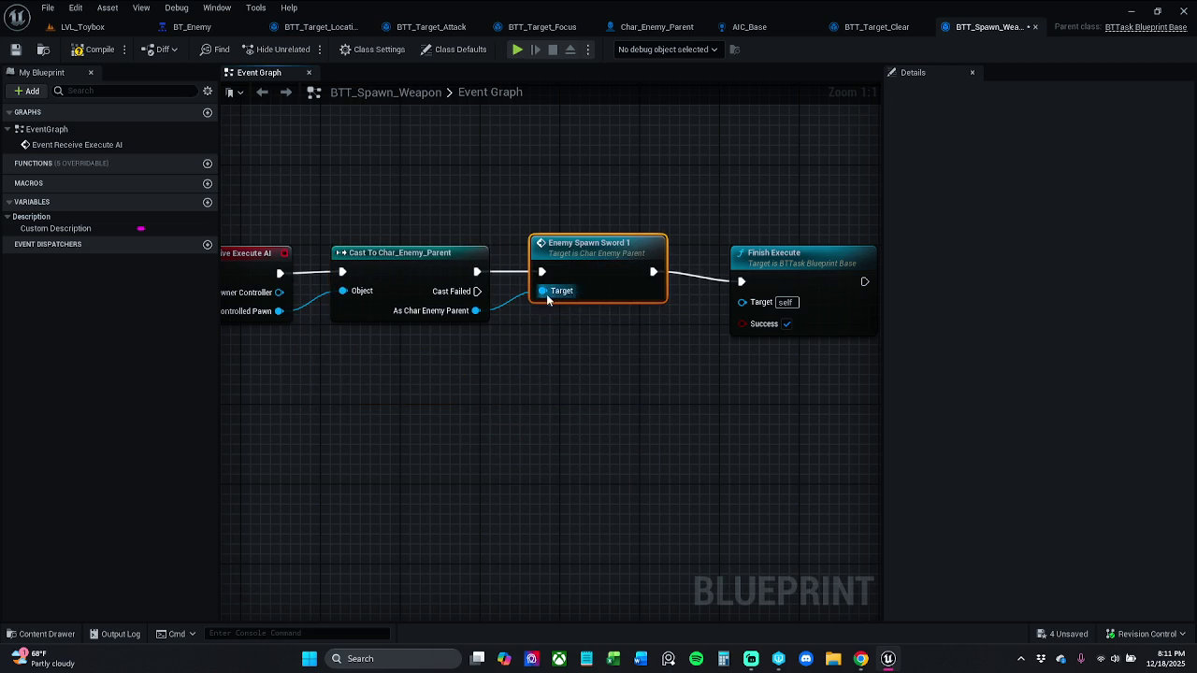
- Straighten the four-node chain, then rewire Controlled Pawn to the cast and the cast to the sword call
drag(435, 341, 468, 314)
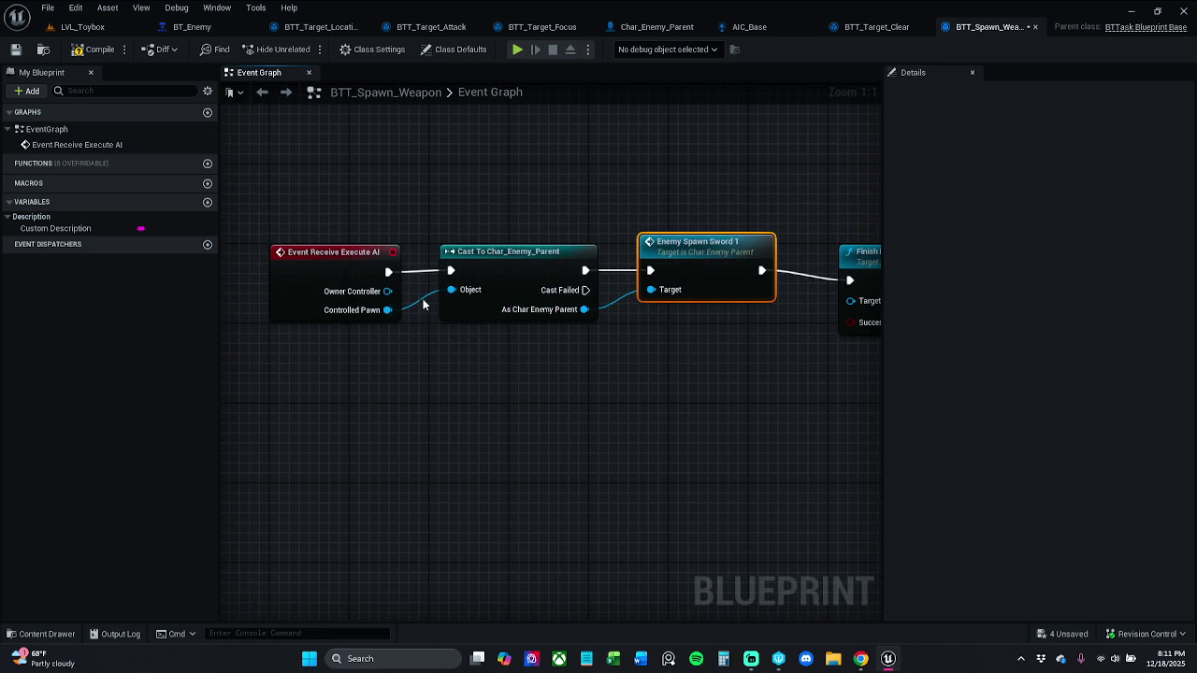
alt+click(451, 290)
alt+click(645, 309)
scroll(524, 351, down, 3)
drag(344, 235, 806, 388)
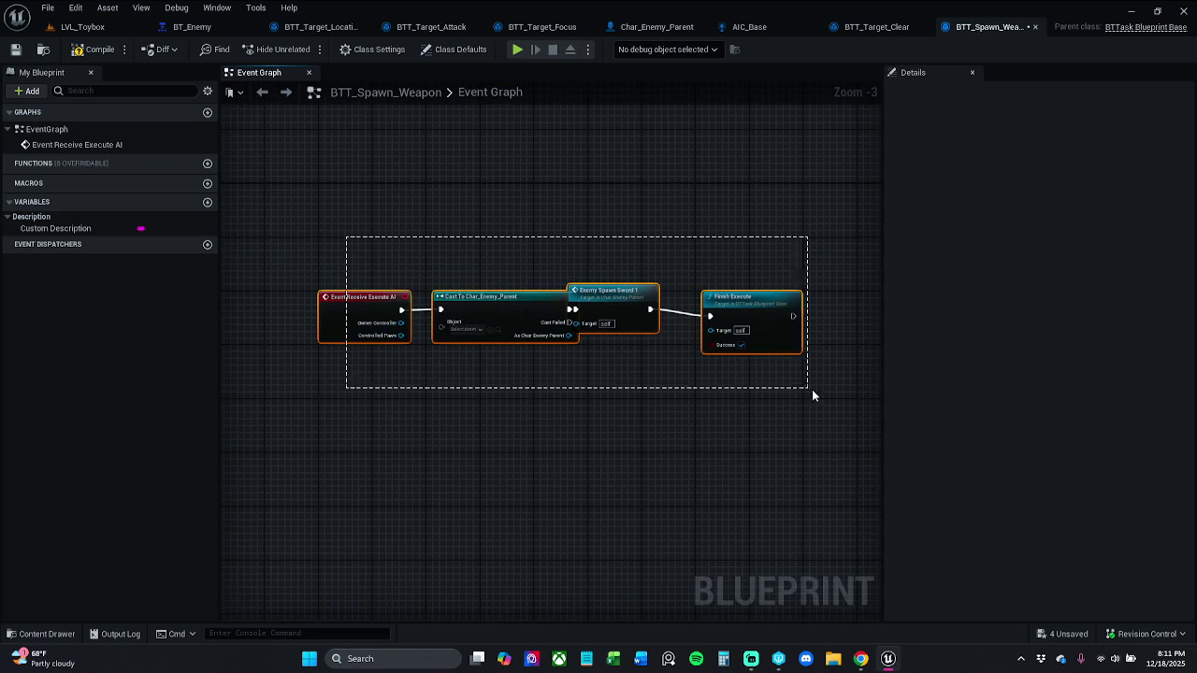
key(q)
click(788, 386)
drag(577, 323, 569, 335)
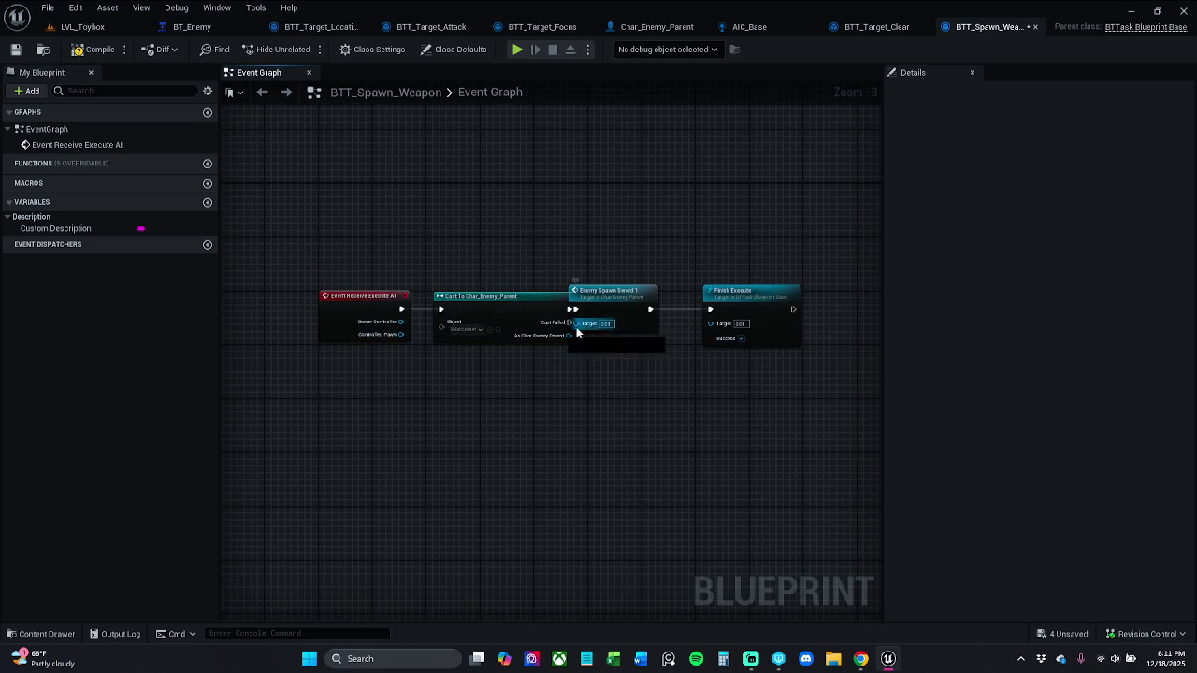
mouse_move(441, 328)
mouse_down()
mouse_move(401, 322)
mouse_move(493, 316)
mouse_move(279, 300)
mouse_up()
scroll(385, 351, up, 3)
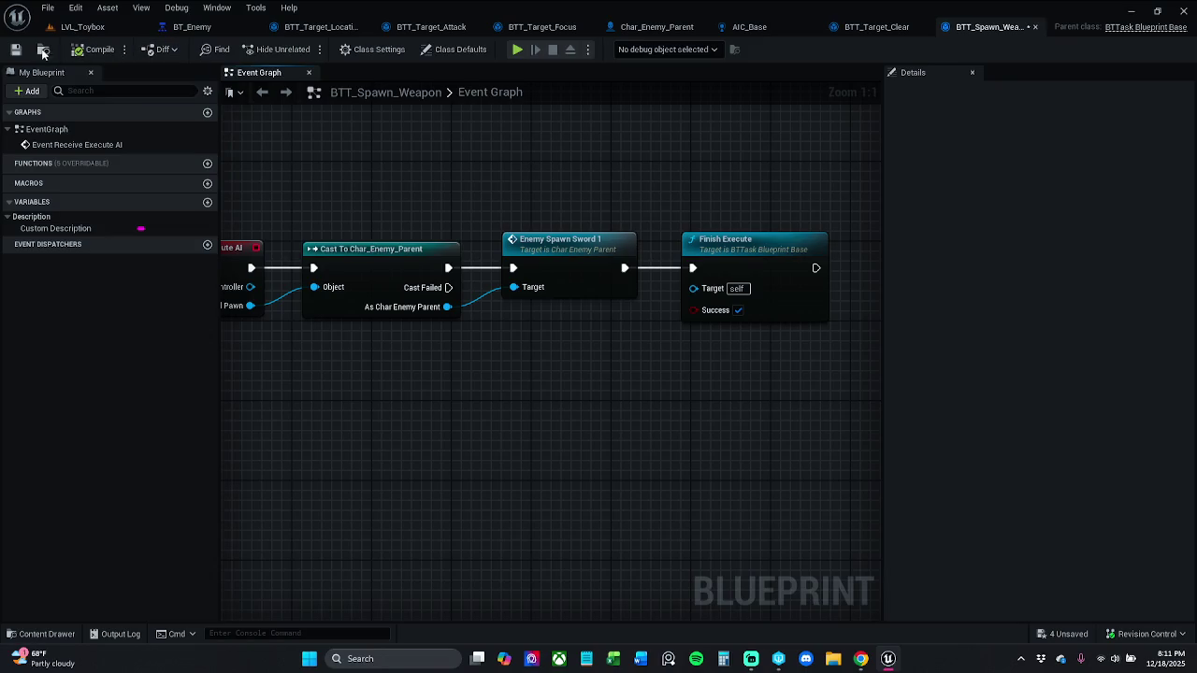
- Save BTT_Spawn_Weapon and nudge the cast, sword and Finish Execute nodes slightly right
key(ctrl+s)
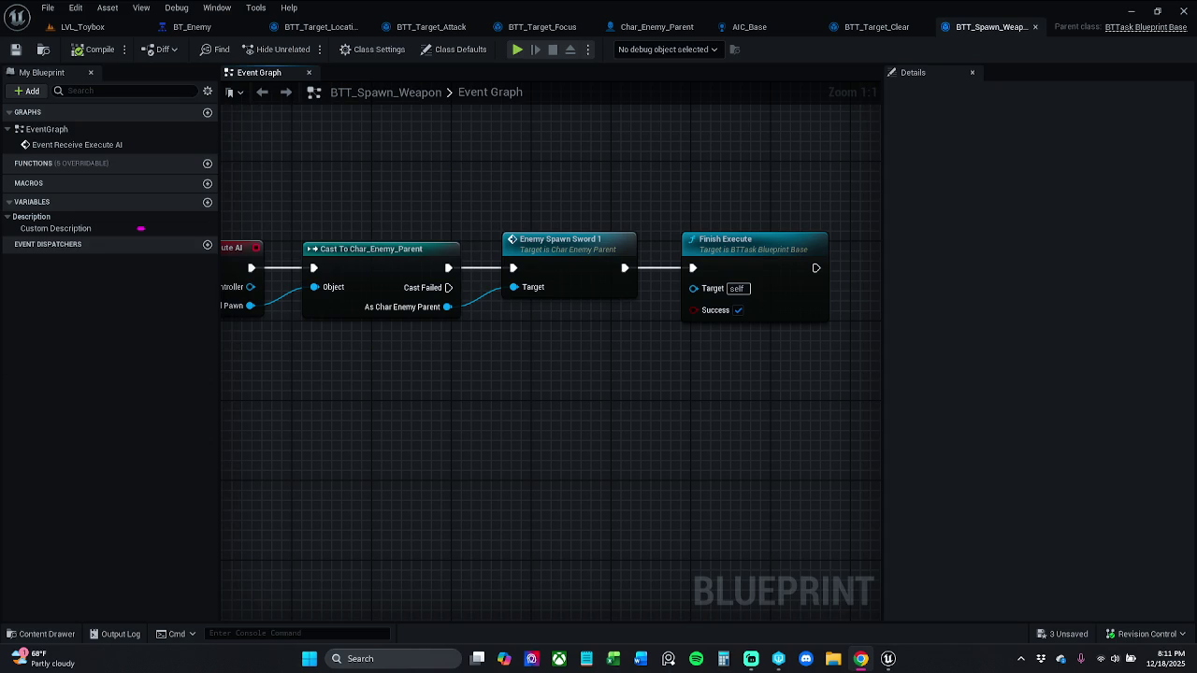
drag(365, 446, 475, 406)
drag(480, 224, 806, 362)
drag(666, 238, 674, 238)
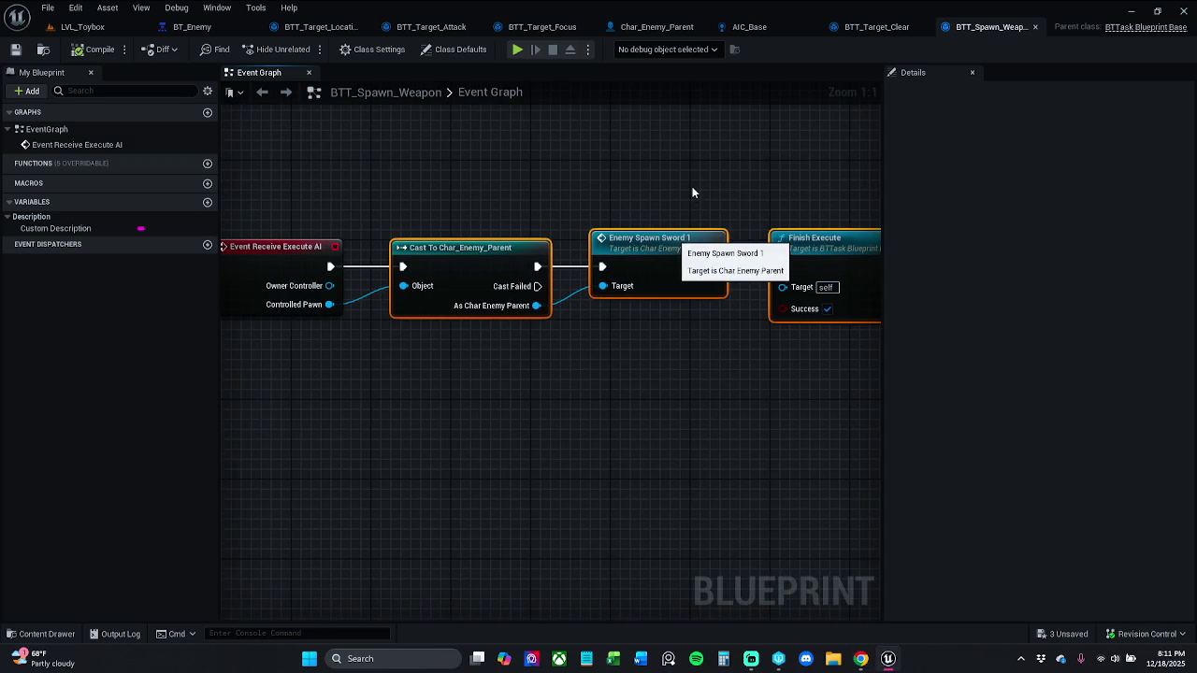
click(692, 194)
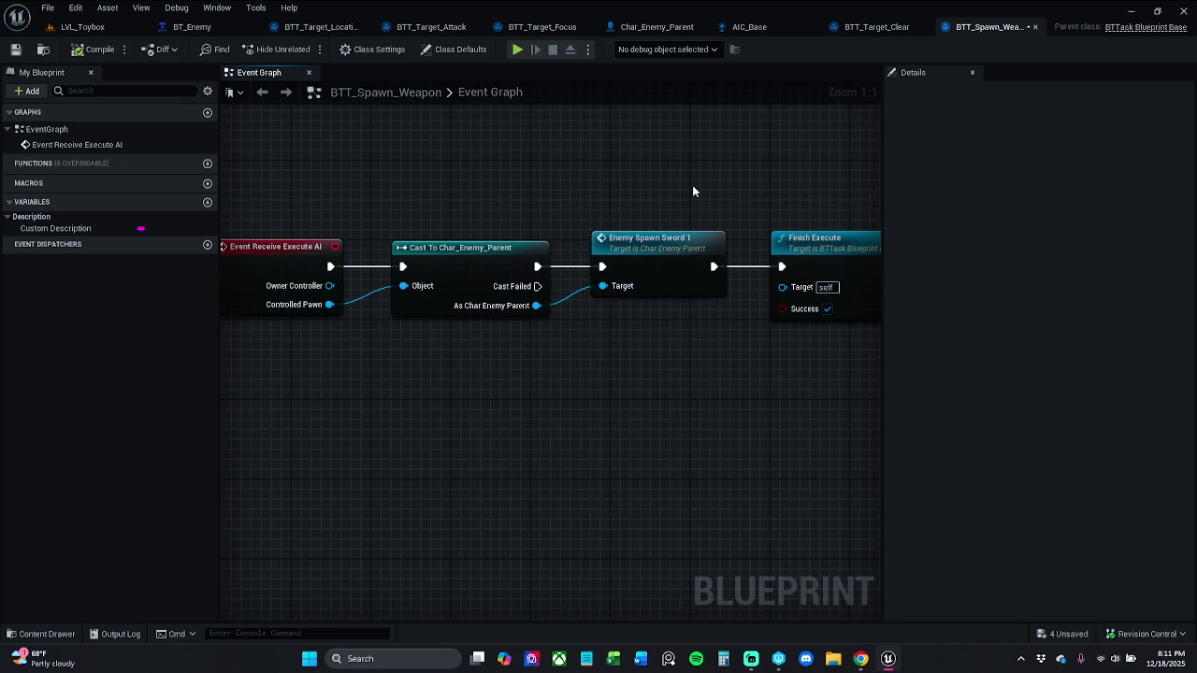
- Recentre the node chain, save the blueprint again, and briefly check the LVL_Toybox tab
mouse_move(718, 354)
mouse_down()
mouse_move(717, 342)
mouse_move(662, 335)
mouse_move(766, 381)
mouse_move(676, 362)
mouse_up()
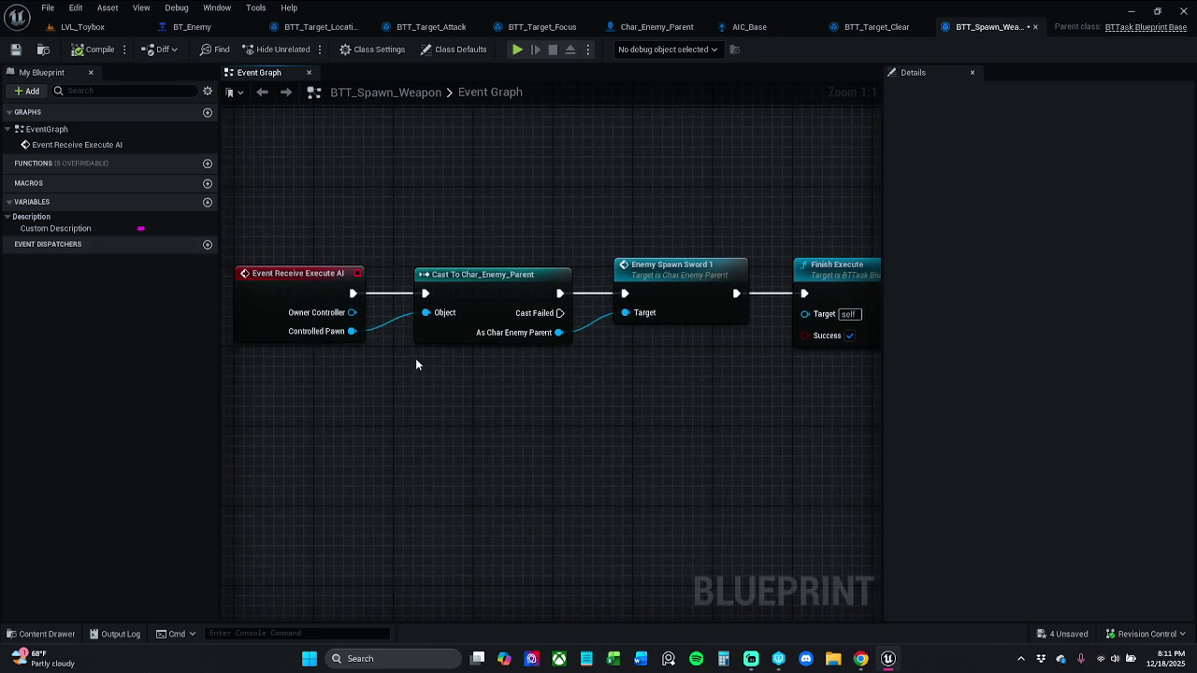
drag(420, 273, 392, 215)
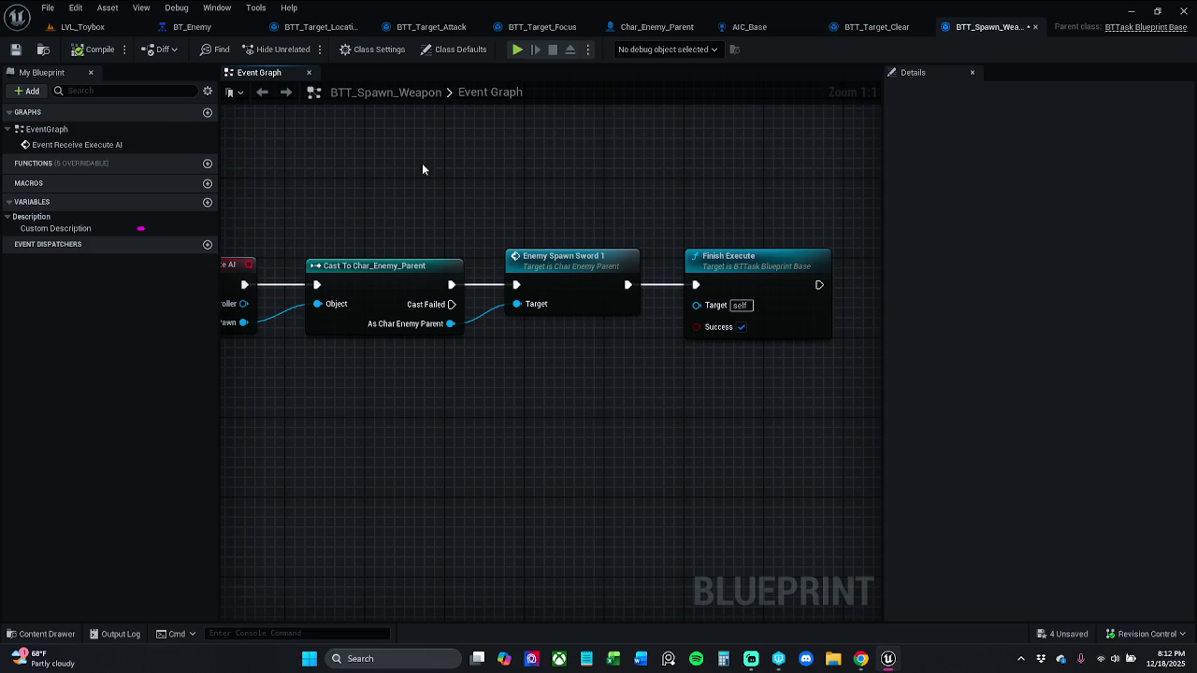
click(16, 50)
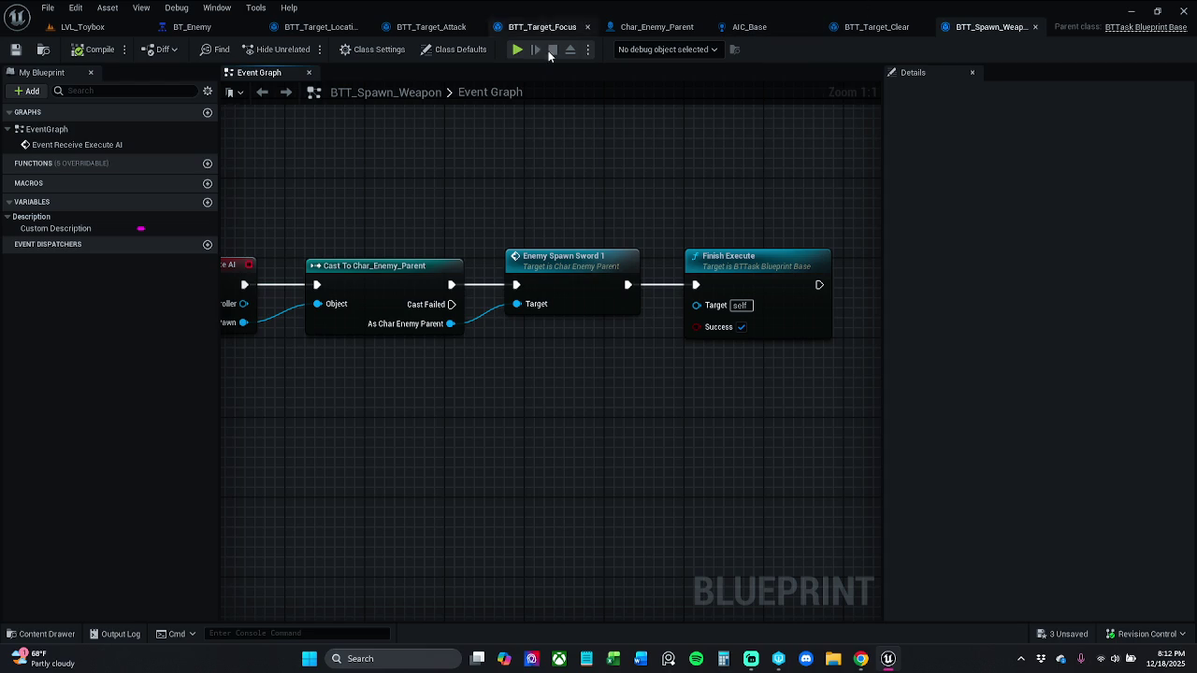
click(84, 27)
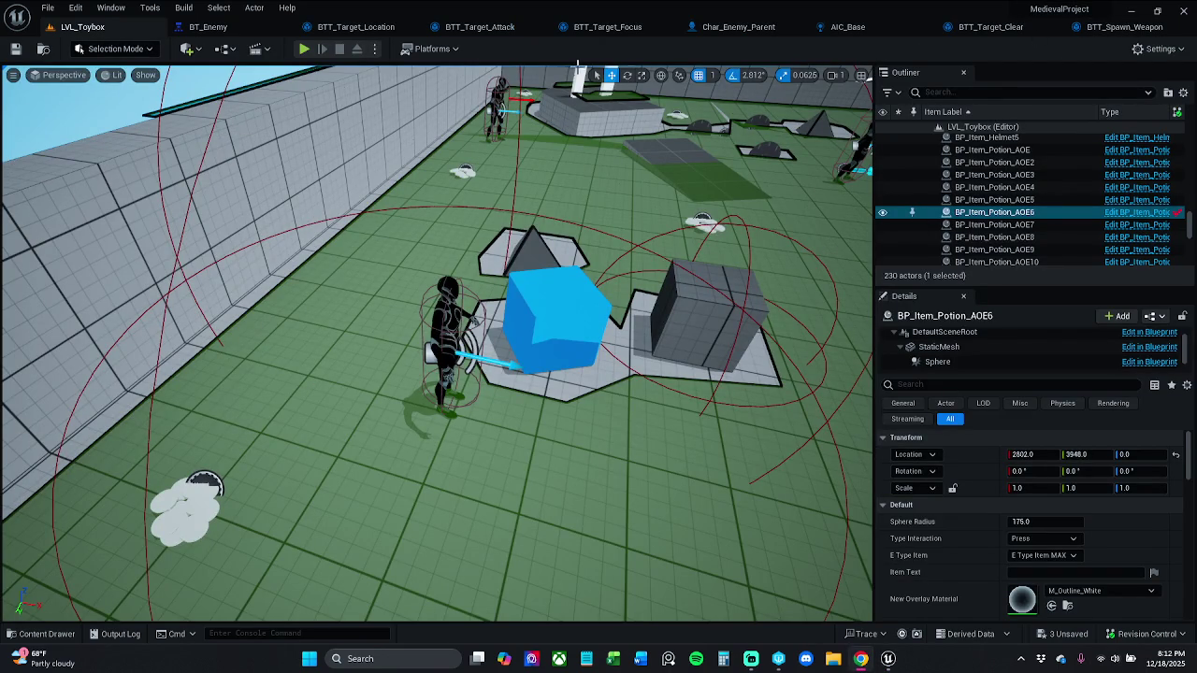
click(1083, 34)
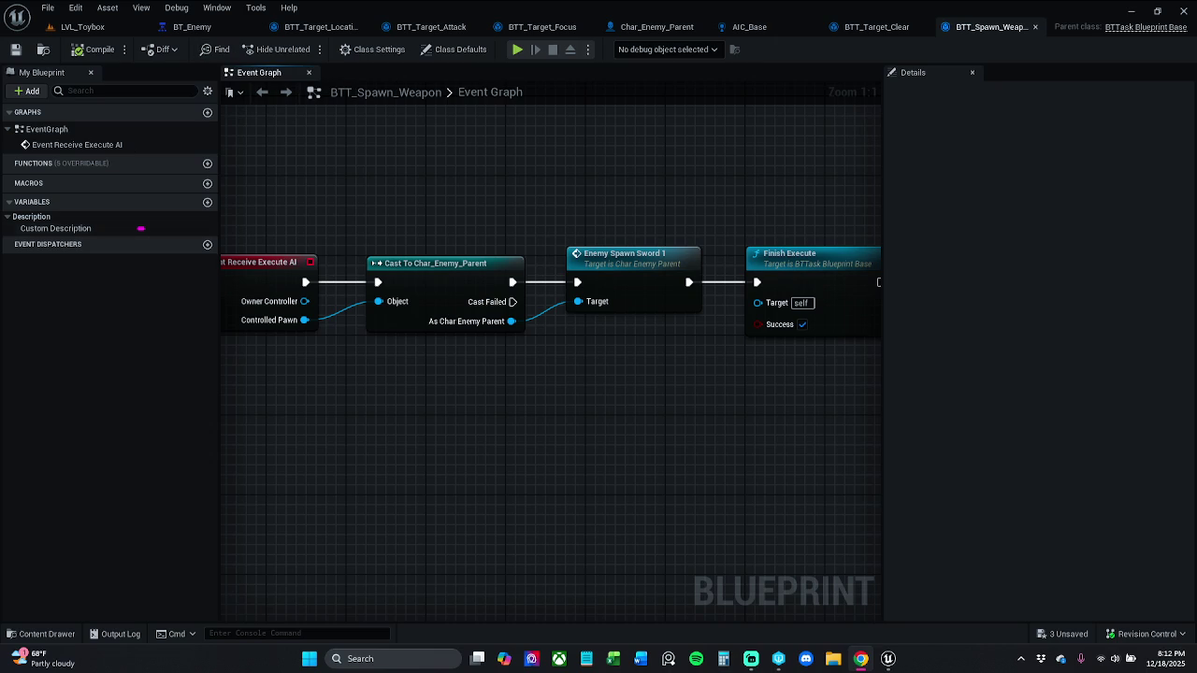
- In BT_Enemy, add BTT_Spawn_Weapon under the Sequence, placed left of BTT_Target_Clear
click(190, 27)
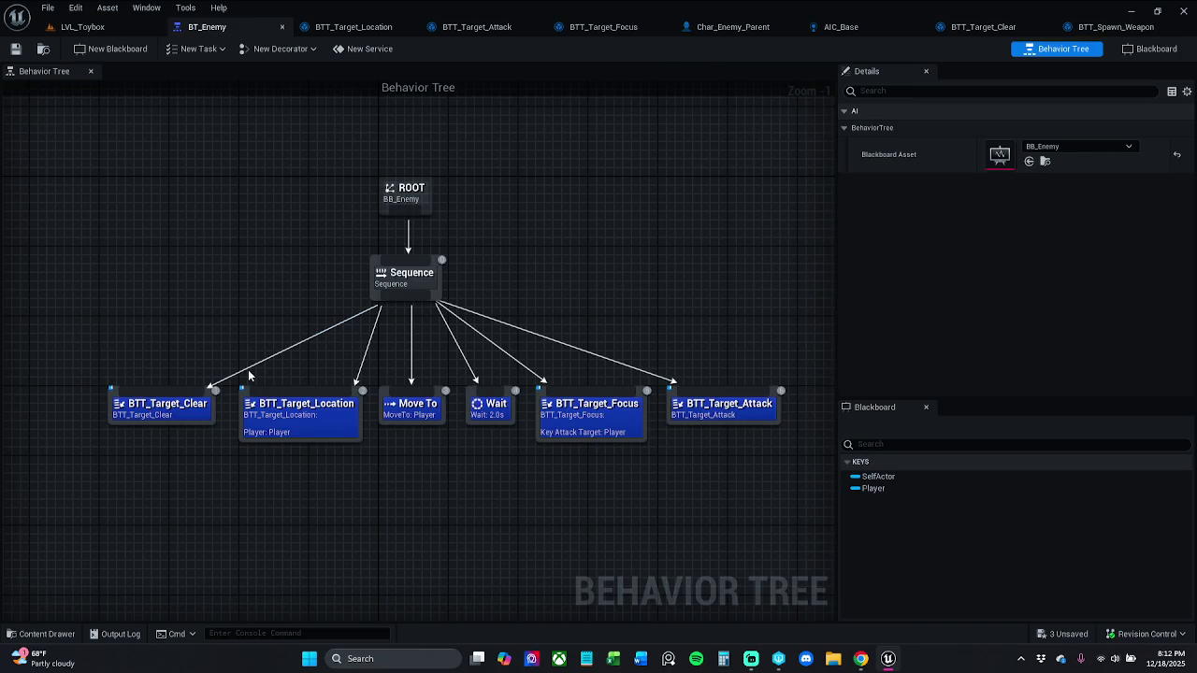
mouse_move(555, 318)
mouse_down()
mouse_move(342, 363)
mouse_move(166, 376)
mouse_up()
text(spawn)
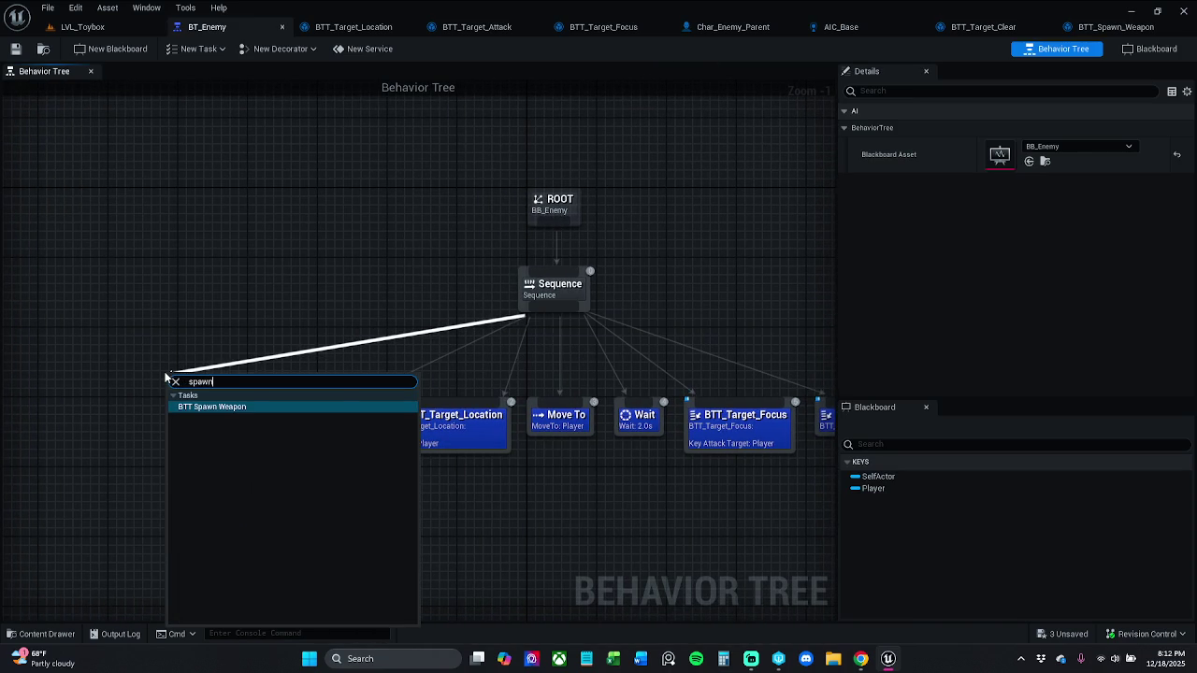
key(Return)
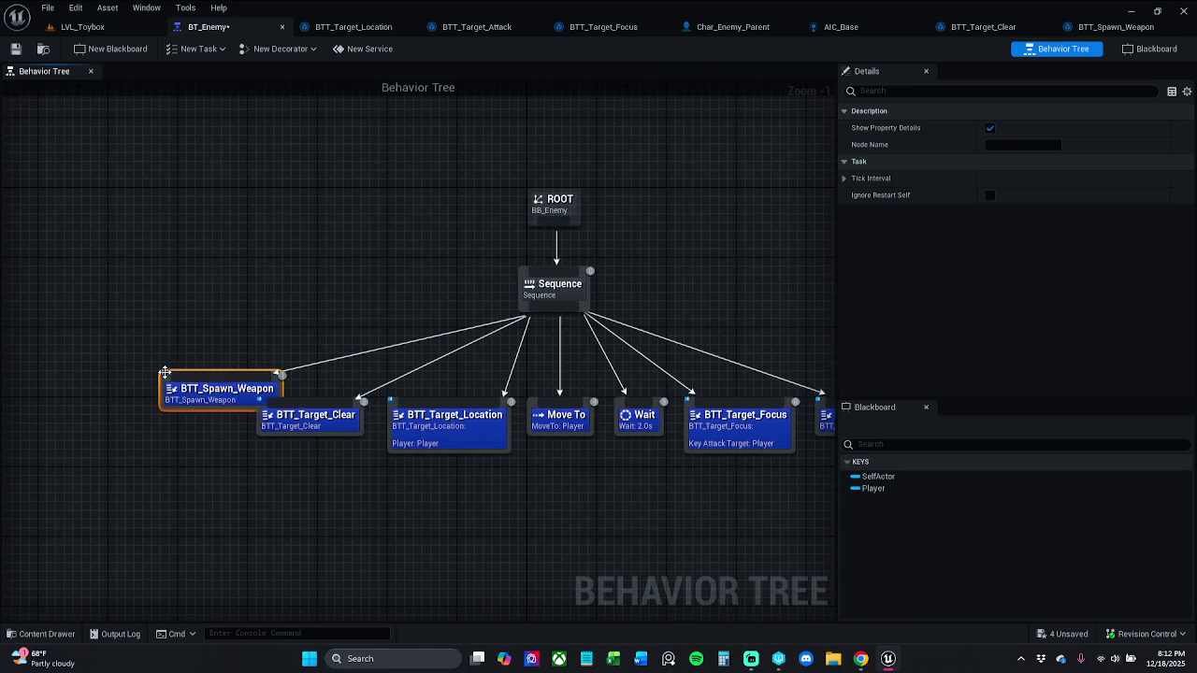
mouse_move(234, 385)
mouse_down()
mouse_move(159, 436)
mouse_move(131, 433)
mouse_up()
click(281, 335)
click(331, 249)
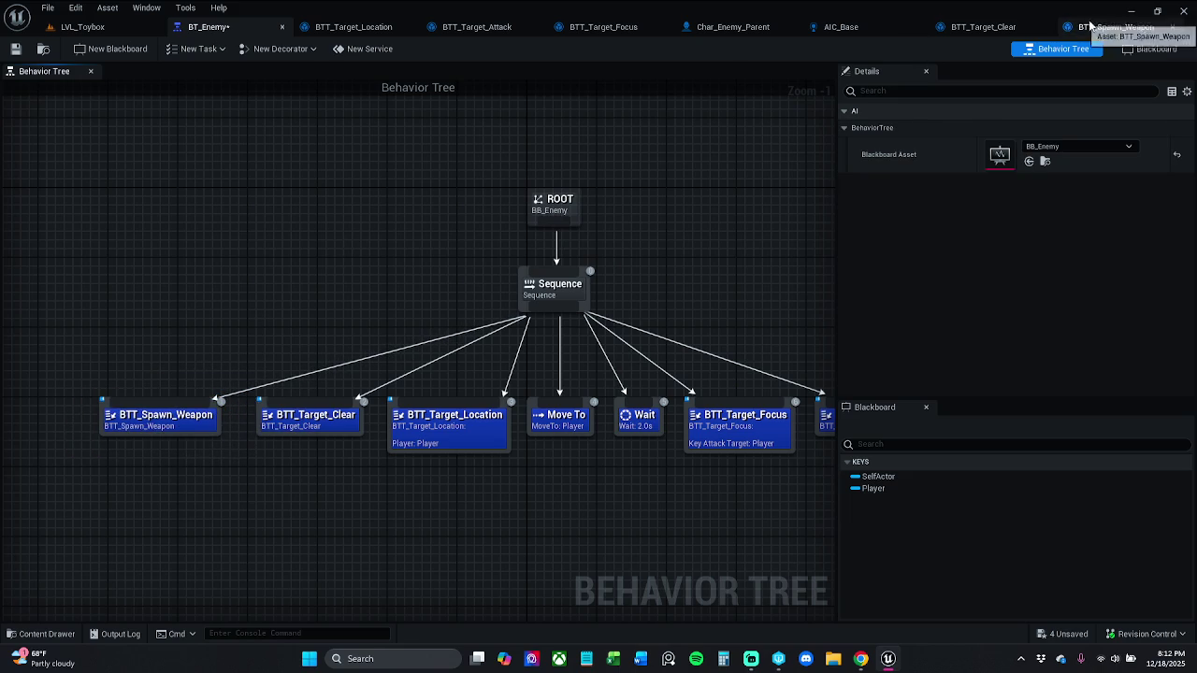
- Review the tree, Char_Enemy_Parent and BTT_Target_Focus, then select the BTT_Spawn_Weapon node
drag(609, 483, 514, 488)
scroll(515, 483, down, 1)
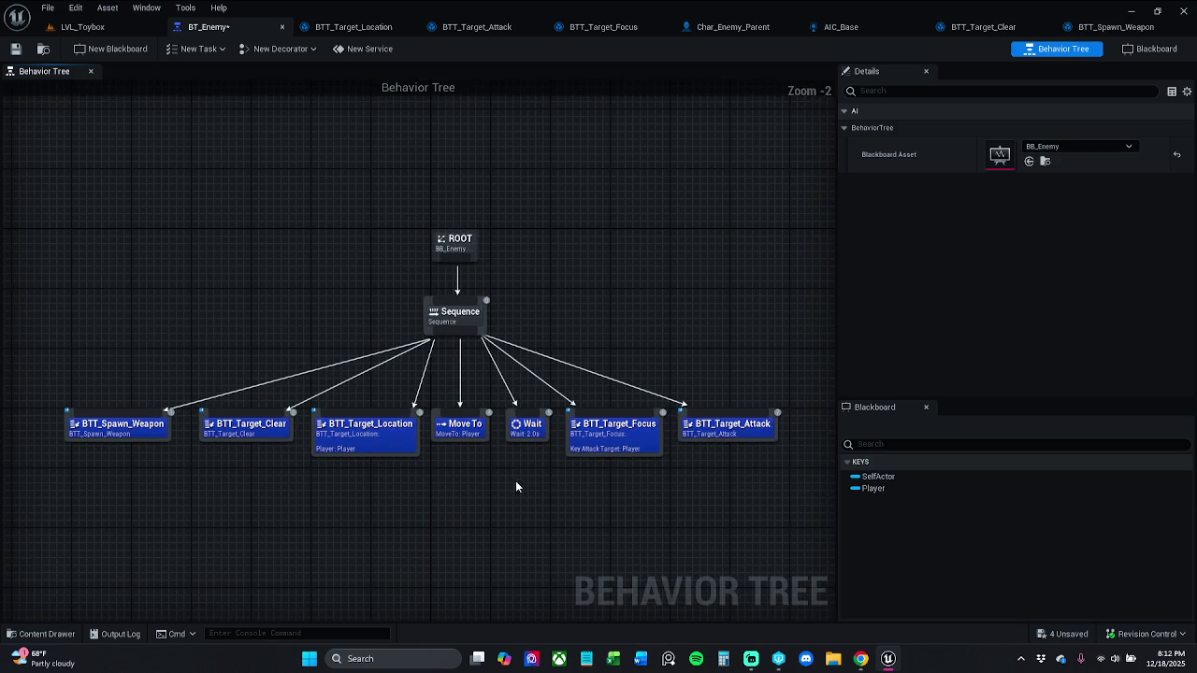
scroll(520, 469, up, 1)
scroll(553, 472, down, 1)
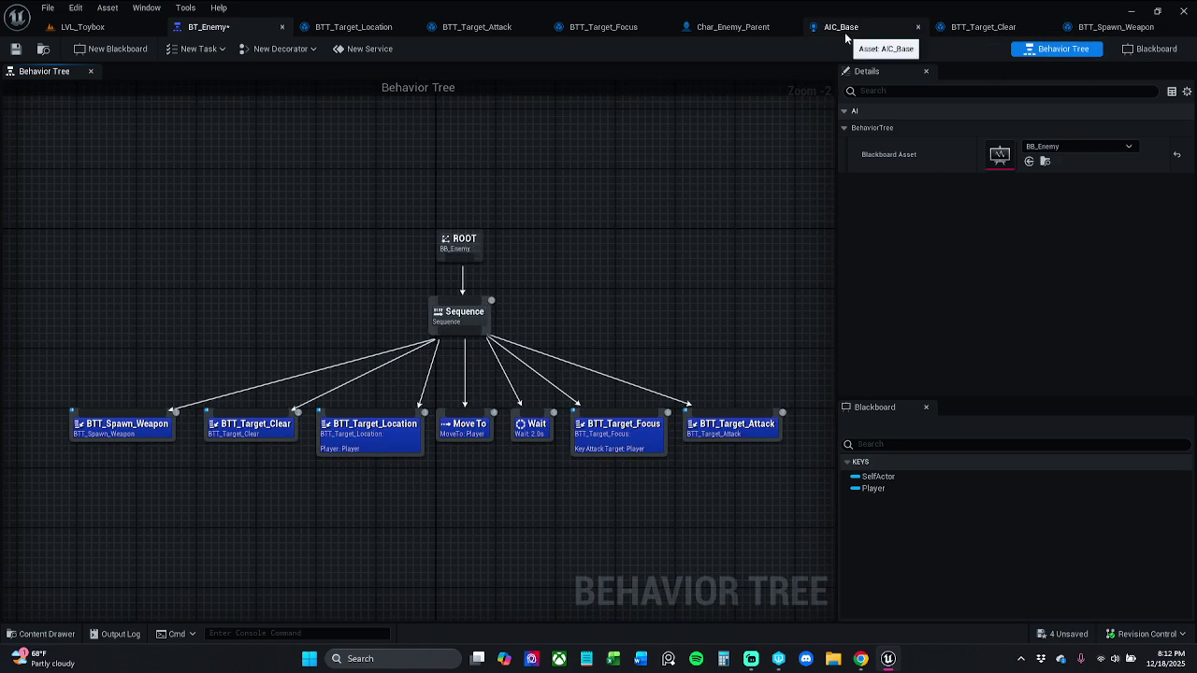
click(739, 28)
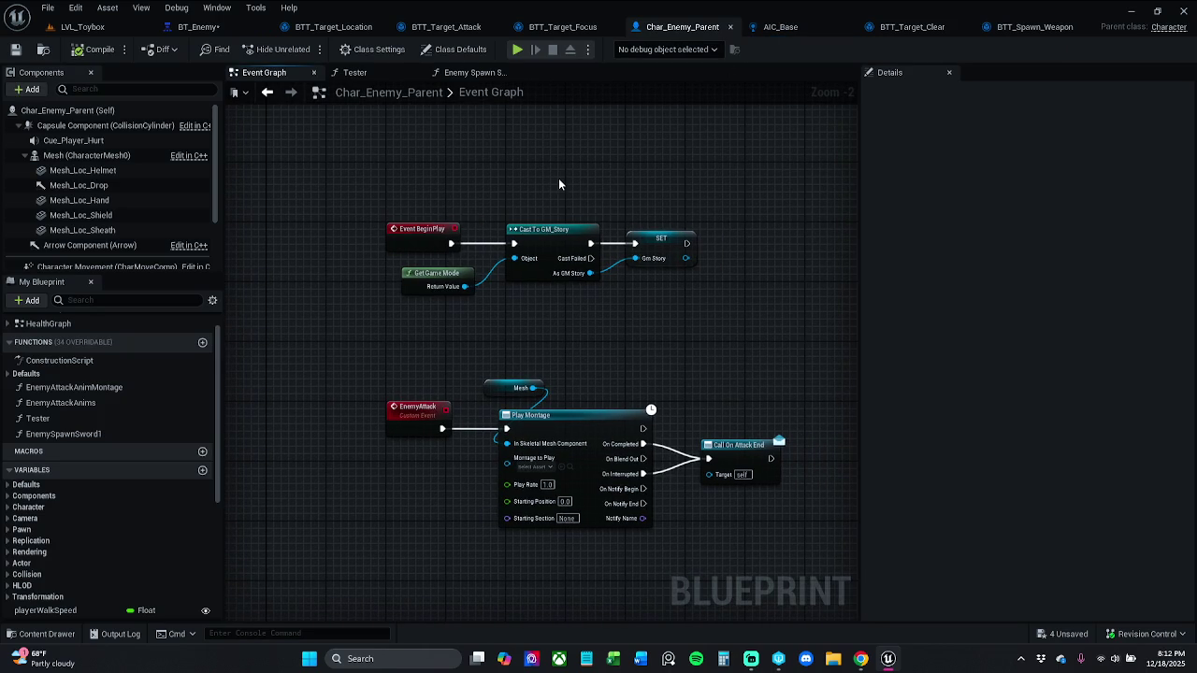
click(561, 26)
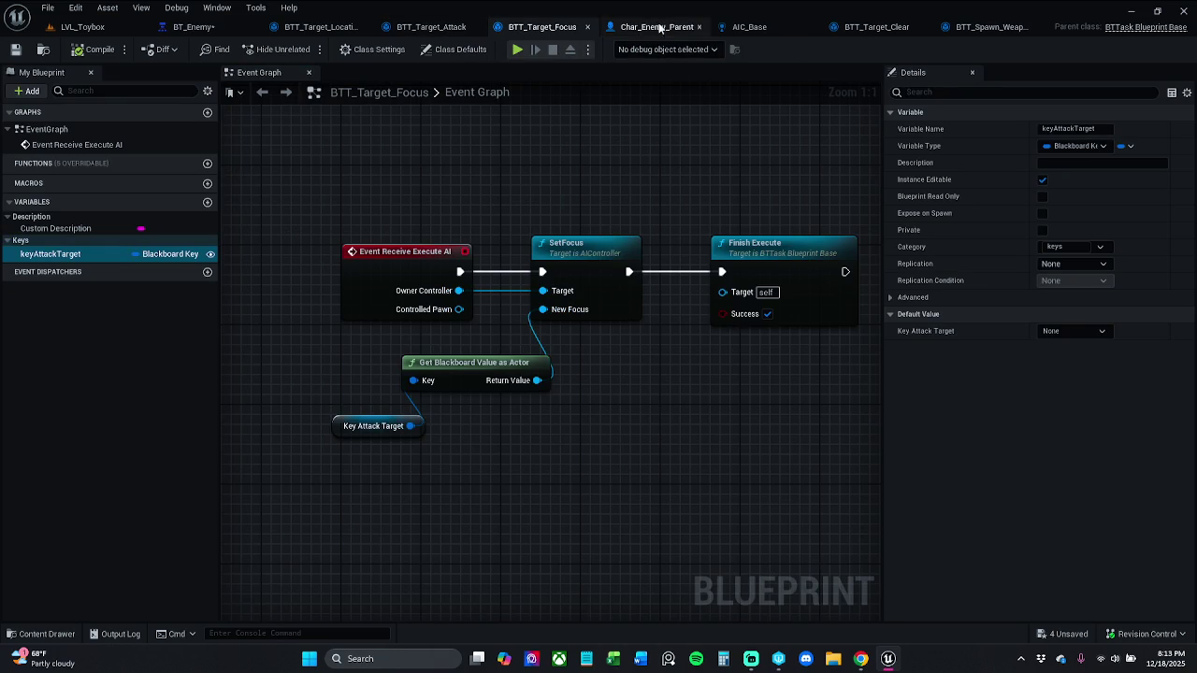
click(192, 26)
click(117, 426)
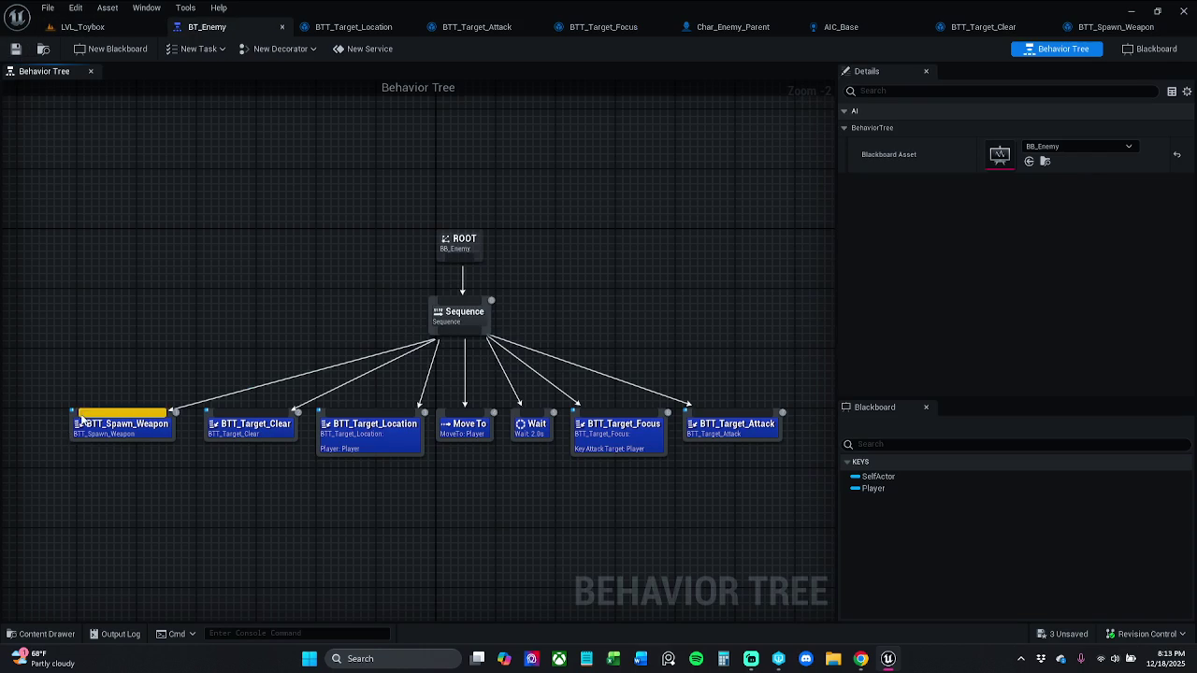
- Delete BTT_Spawn_Weapon from the Sequence, briefly play-test LVL_Toybox, and return to BT_Enemy
key(Delete)
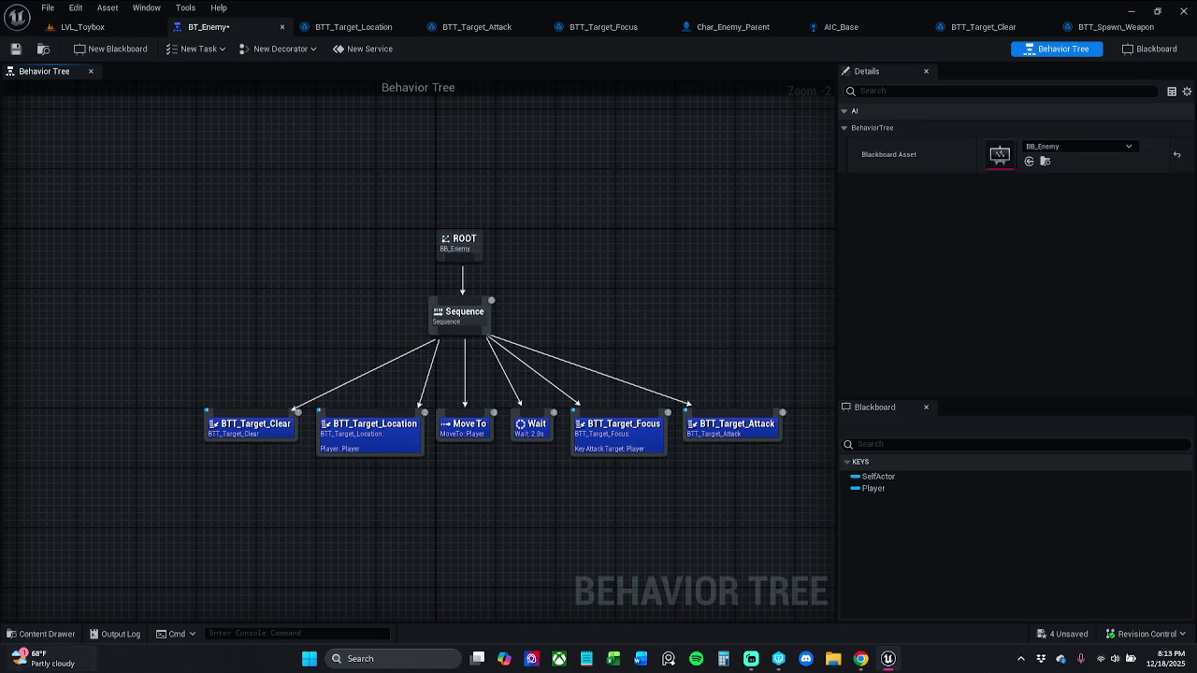
click(82, 26)
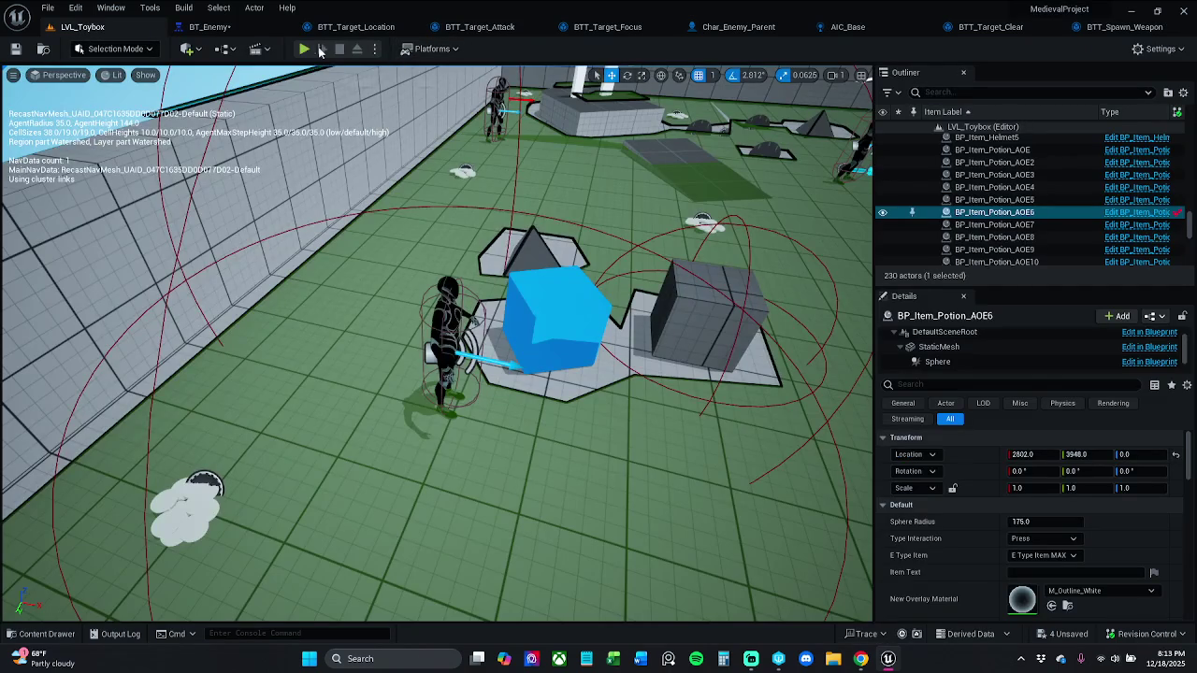
click(308, 48)
key(w)
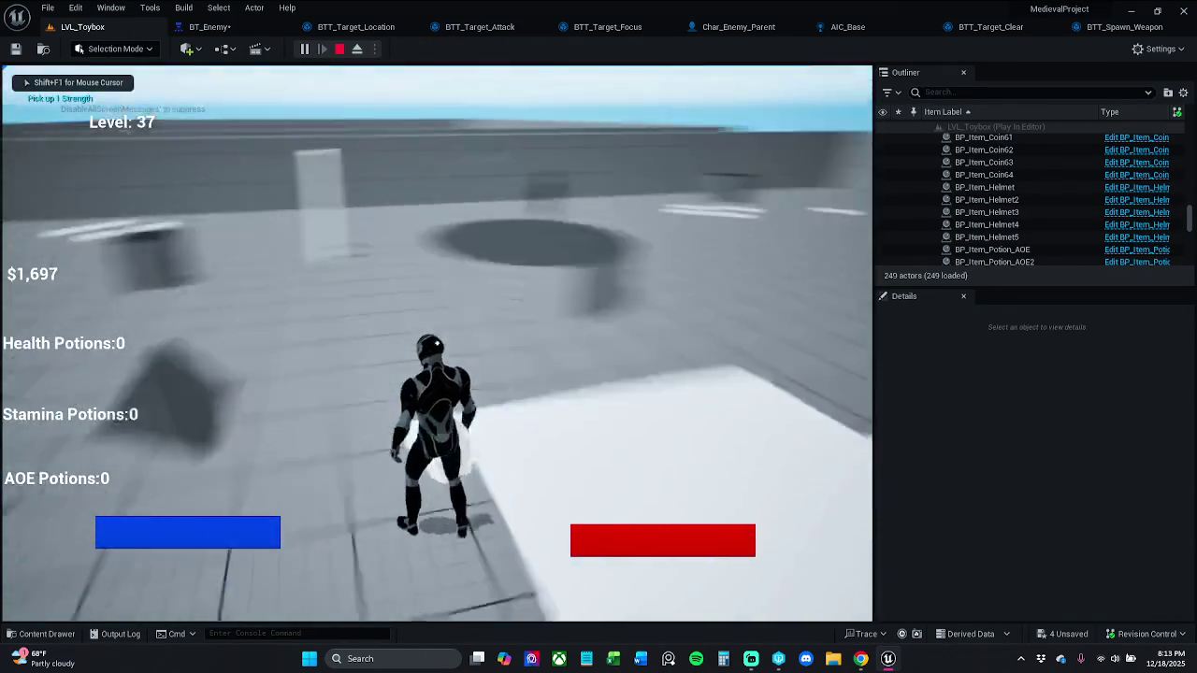
key(space)
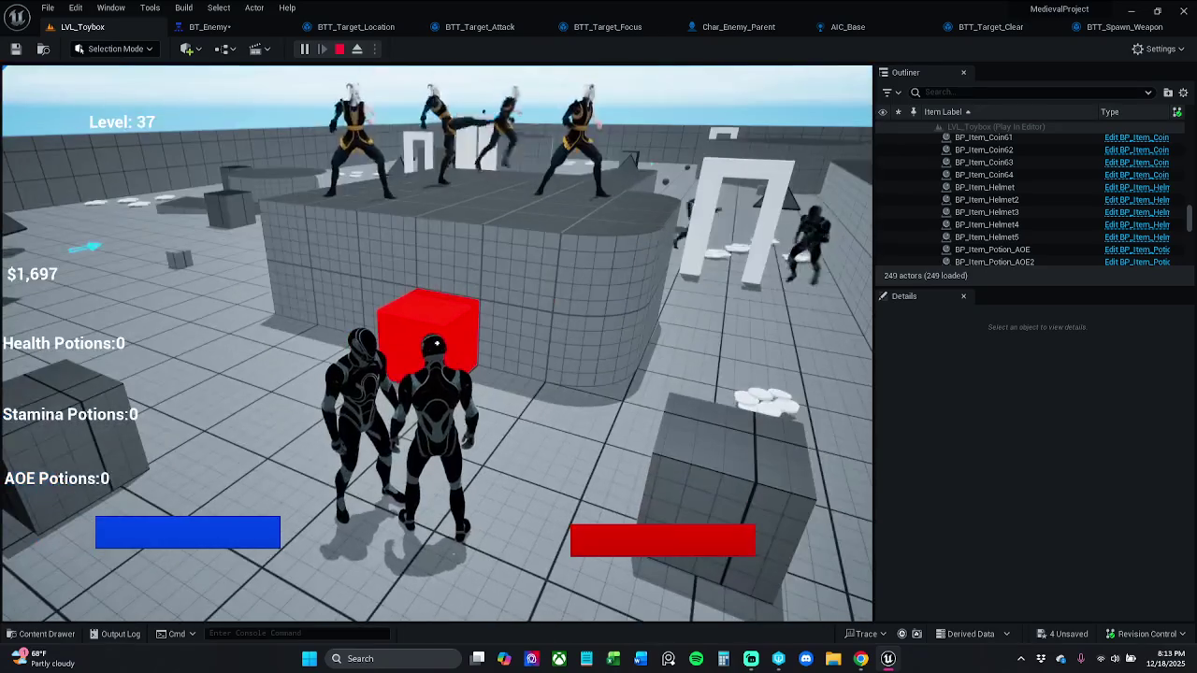
key(Escape)
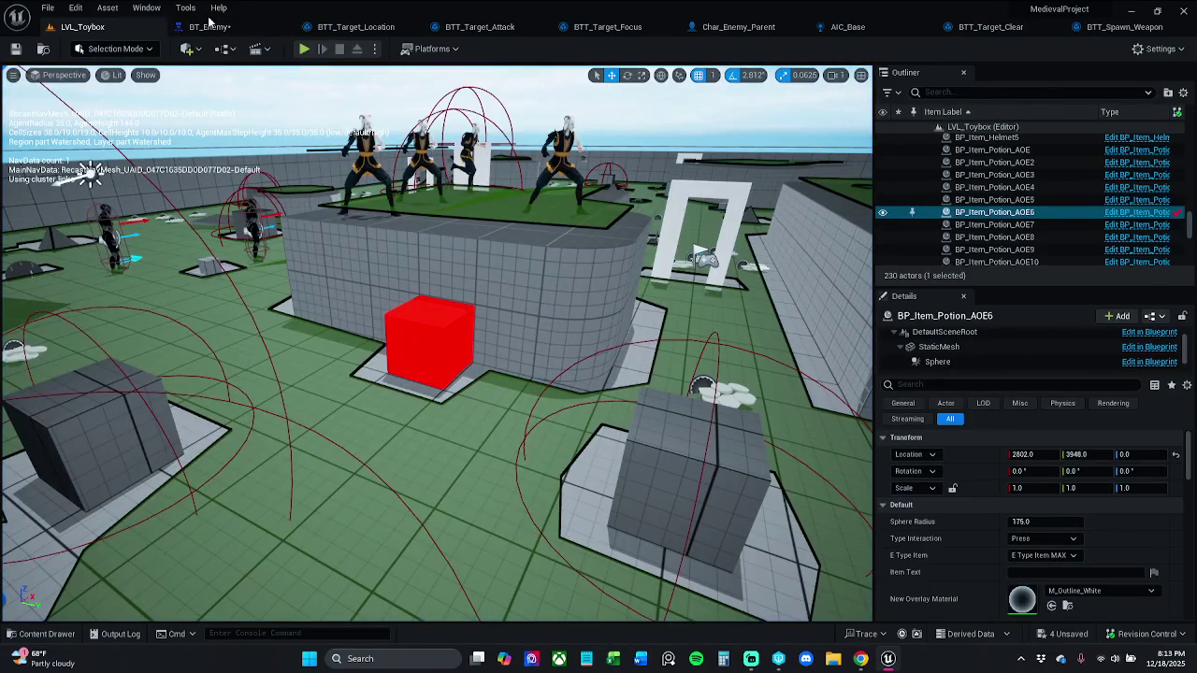
click(226, 28)
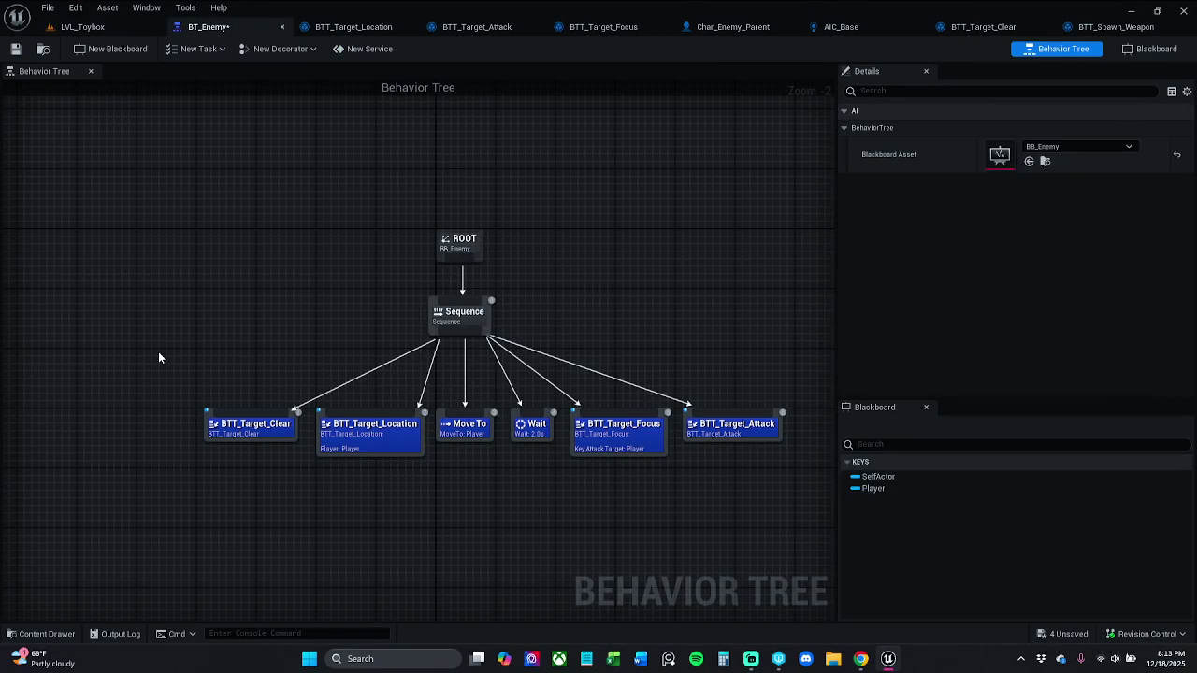
- Undo the deletion to restore BTT_Spawn_Weapon as the Sequence's first task
key(ctrl+z)
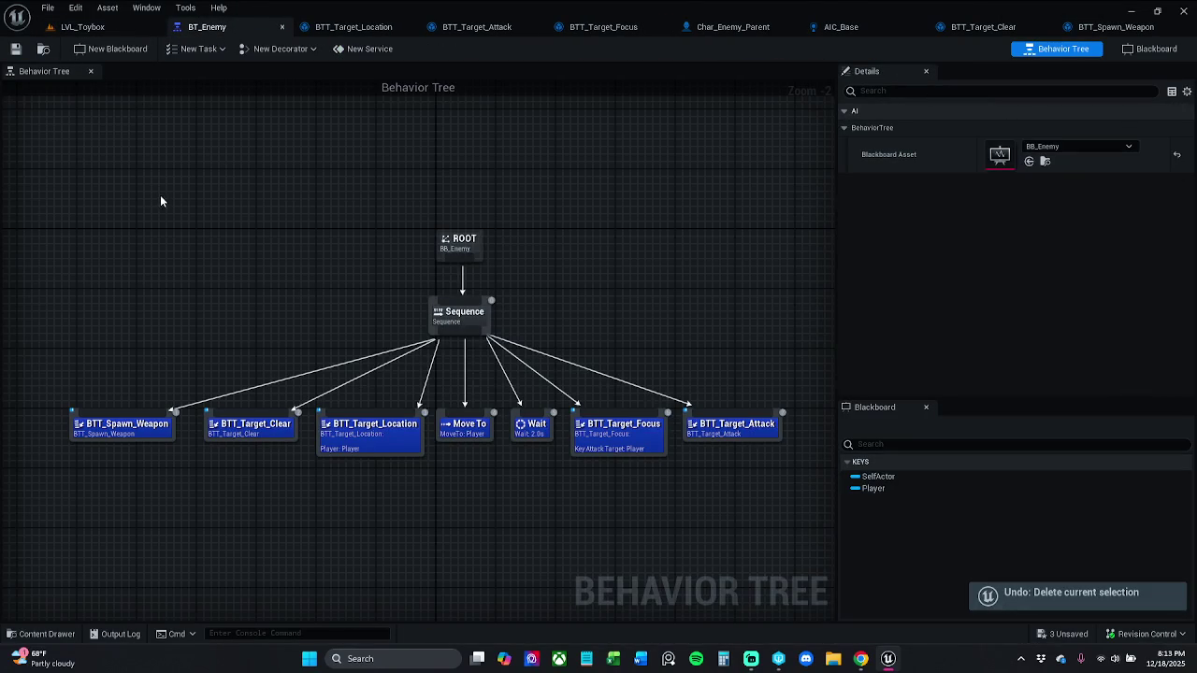
scroll(158, 200, down, 2)
mouse_move(99, 187)
mouse_down()
mouse_move(390, 382)
mouse_move(590, 382)
mouse_up()
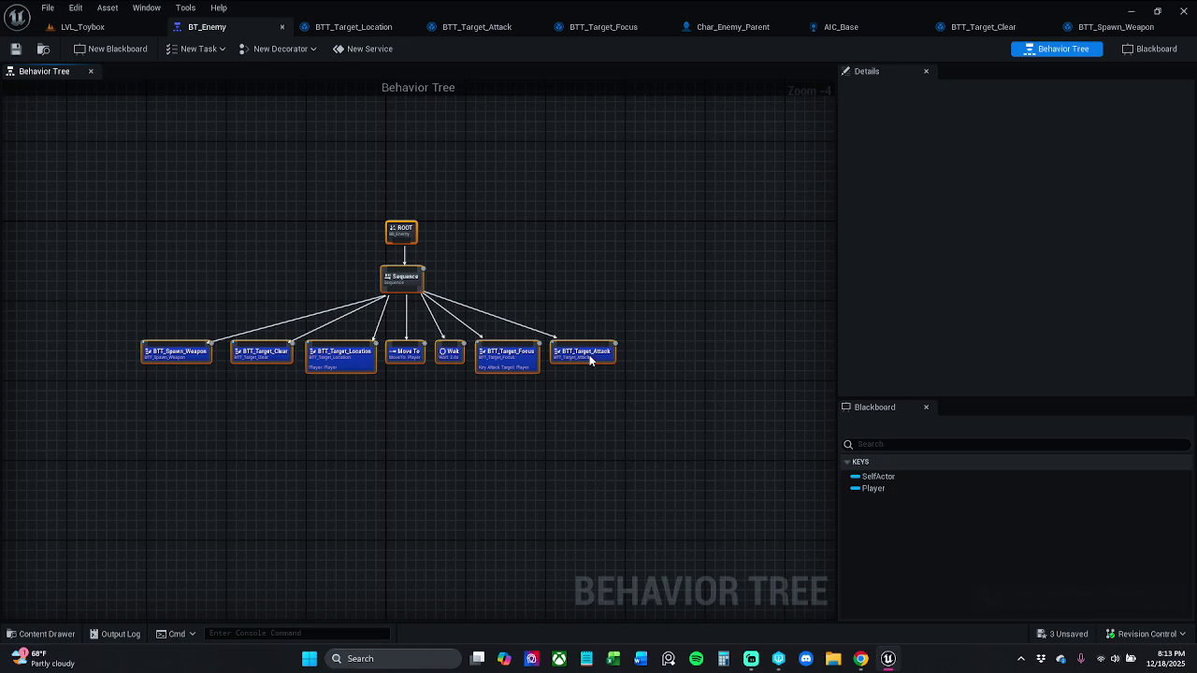
right_click(589, 355)
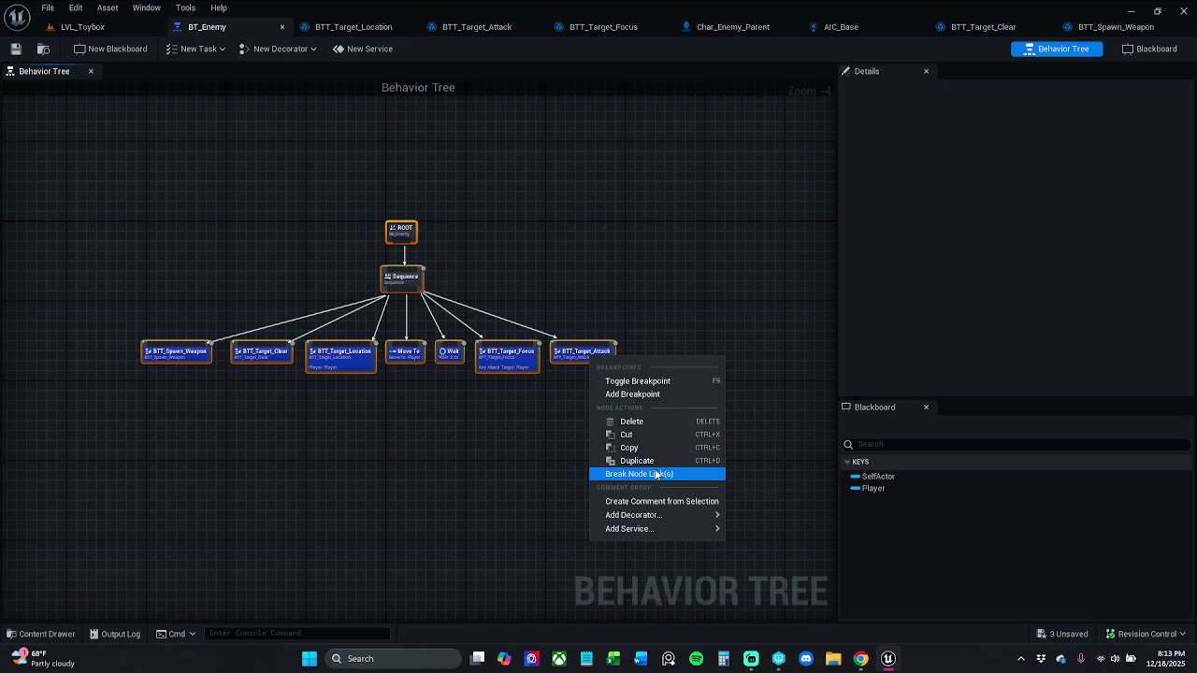
click(479, 453)
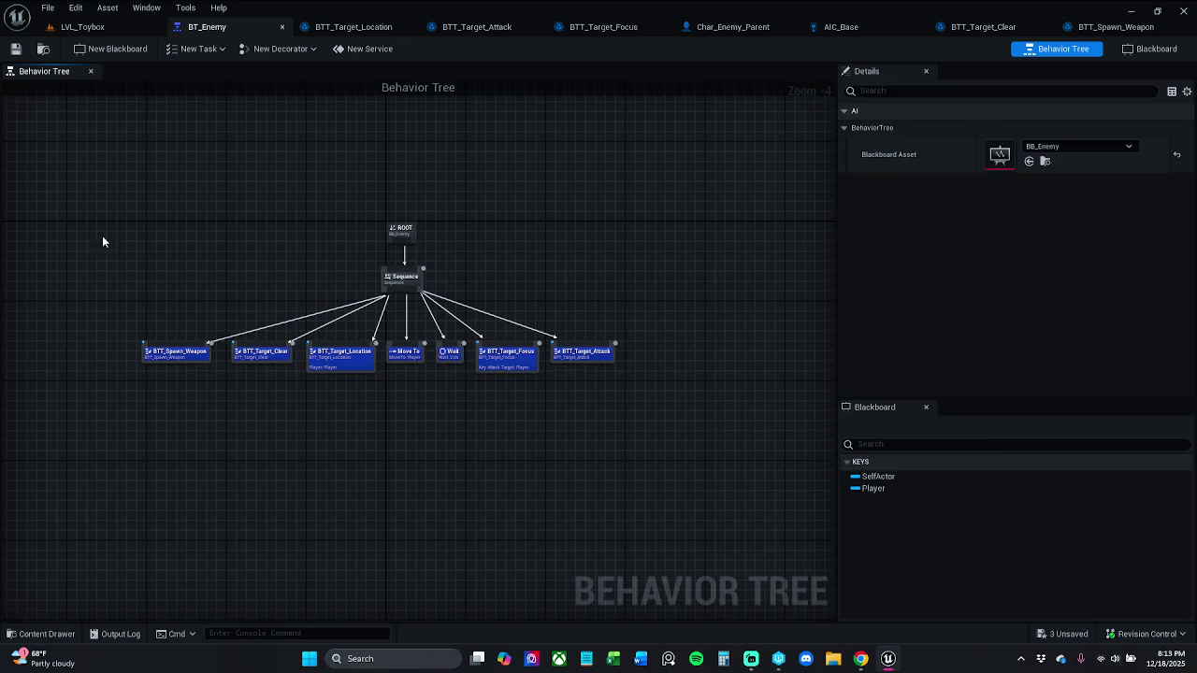
- Play-test LVL_Toybox with Alt+P, then return to and re-zoom the BT_Enemy graph
click(94, 26)
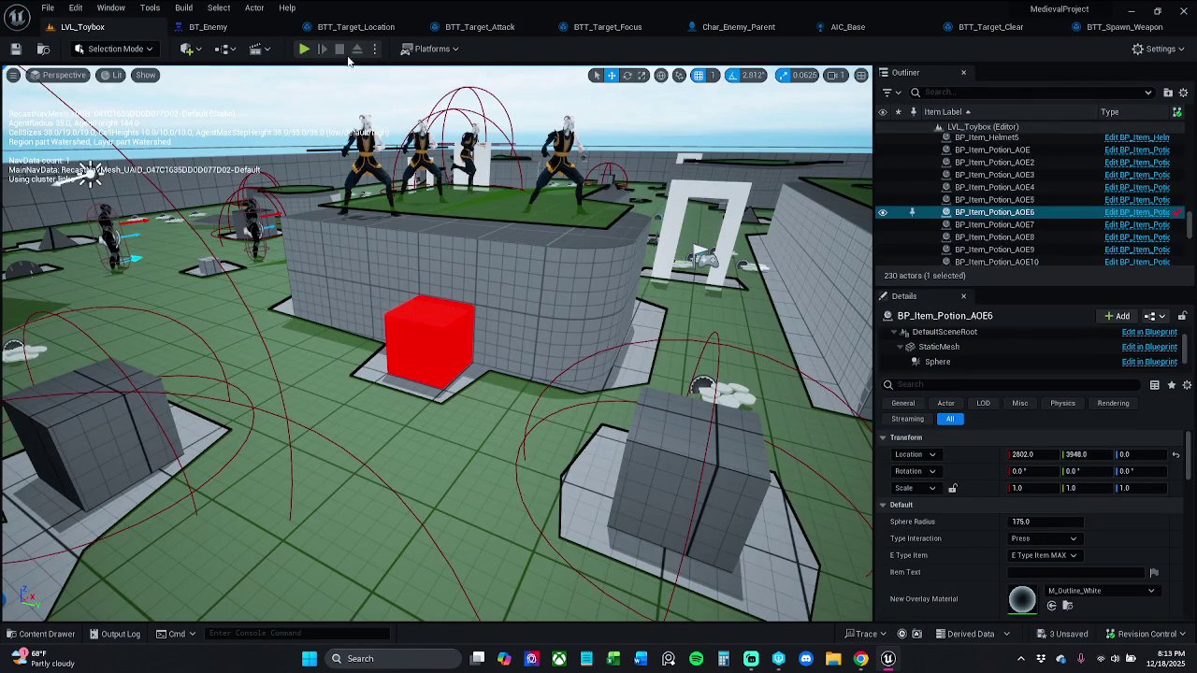
key(alt+p)
key(w)
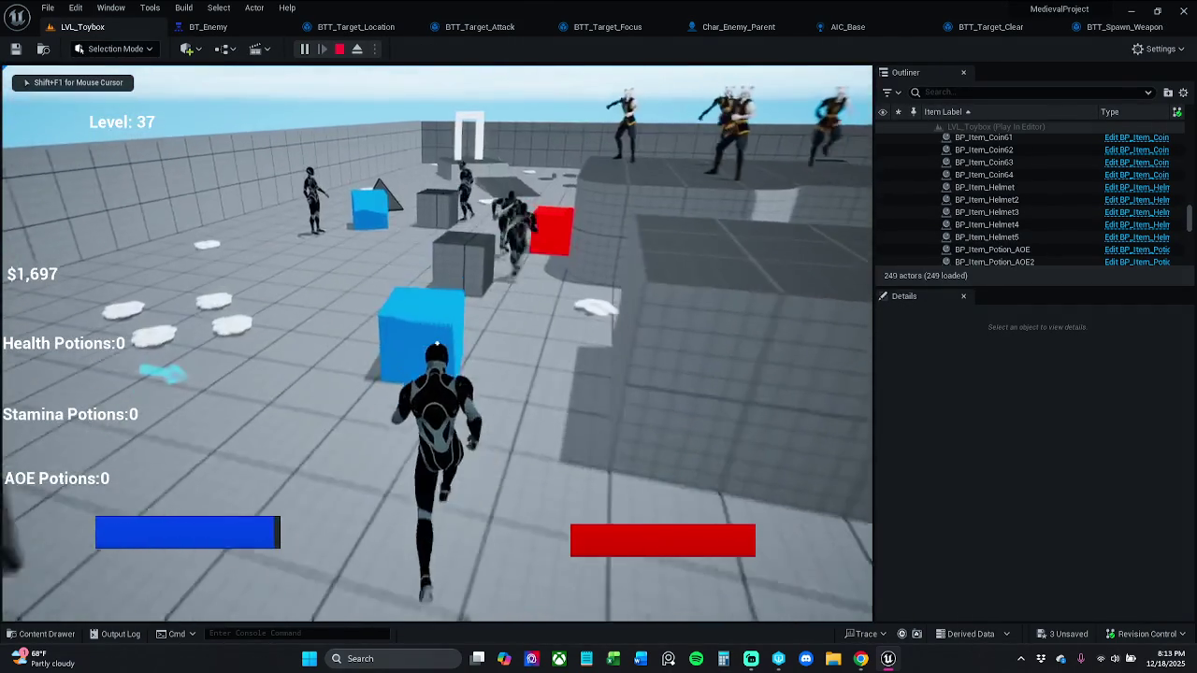
key(space)
key(Escape)
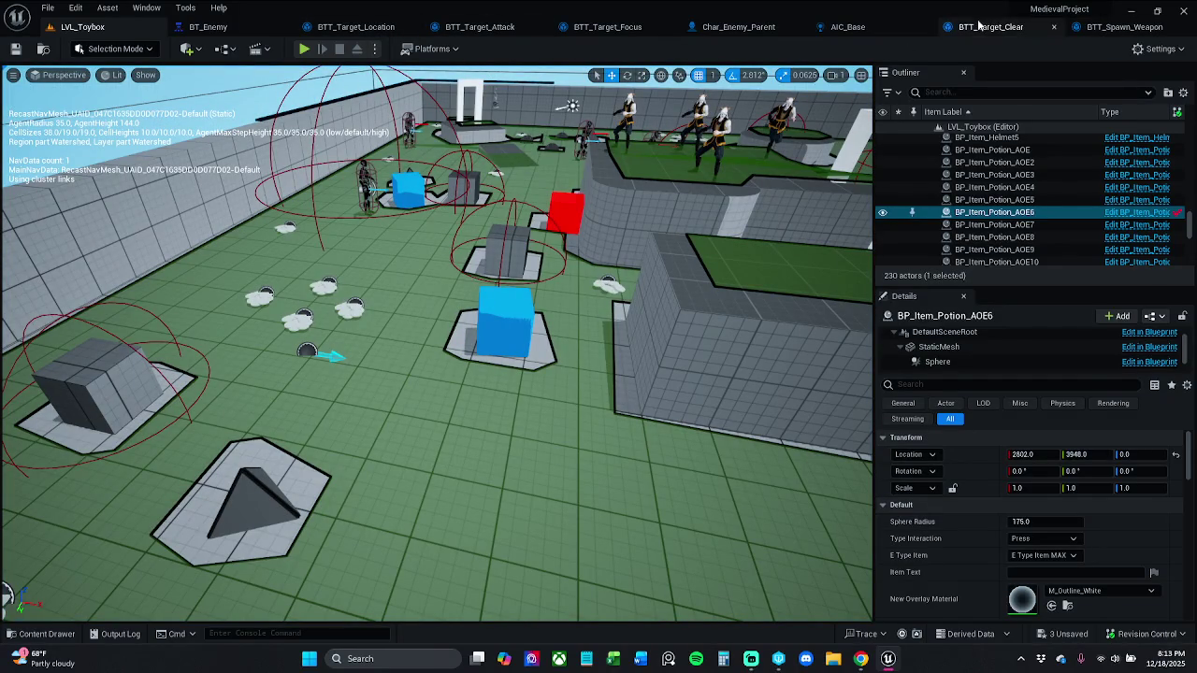
click(234, 28)
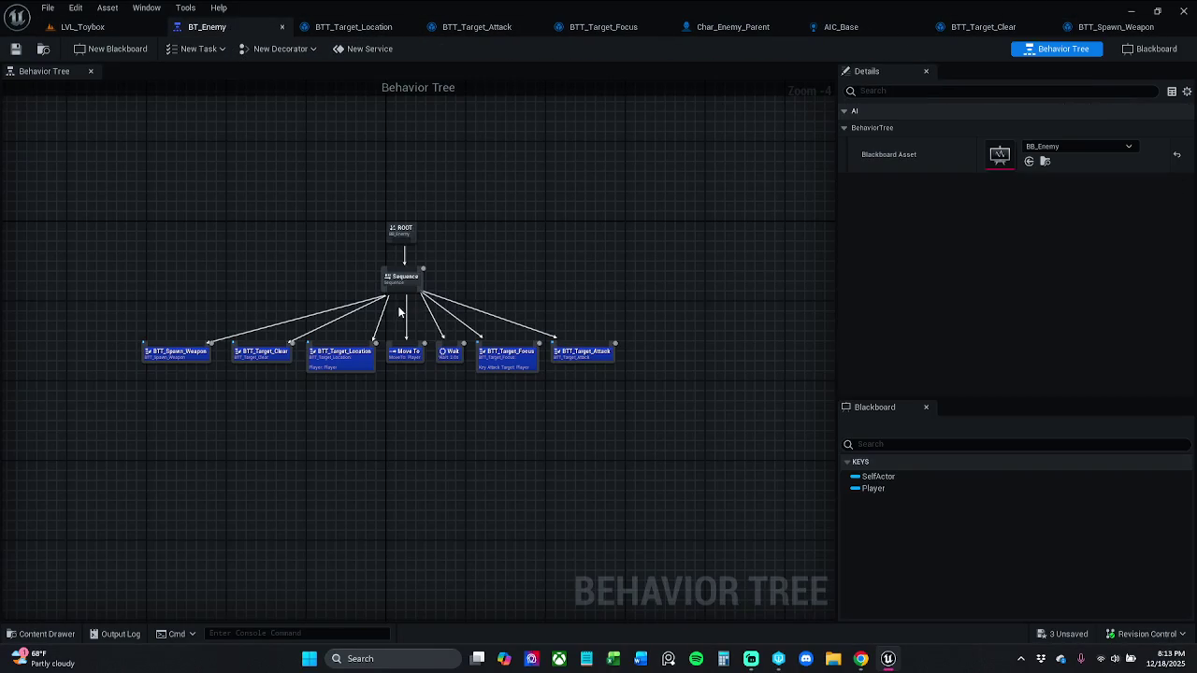
scroll(396, 326, up, 2)
drag(394, 322, 567, 327)
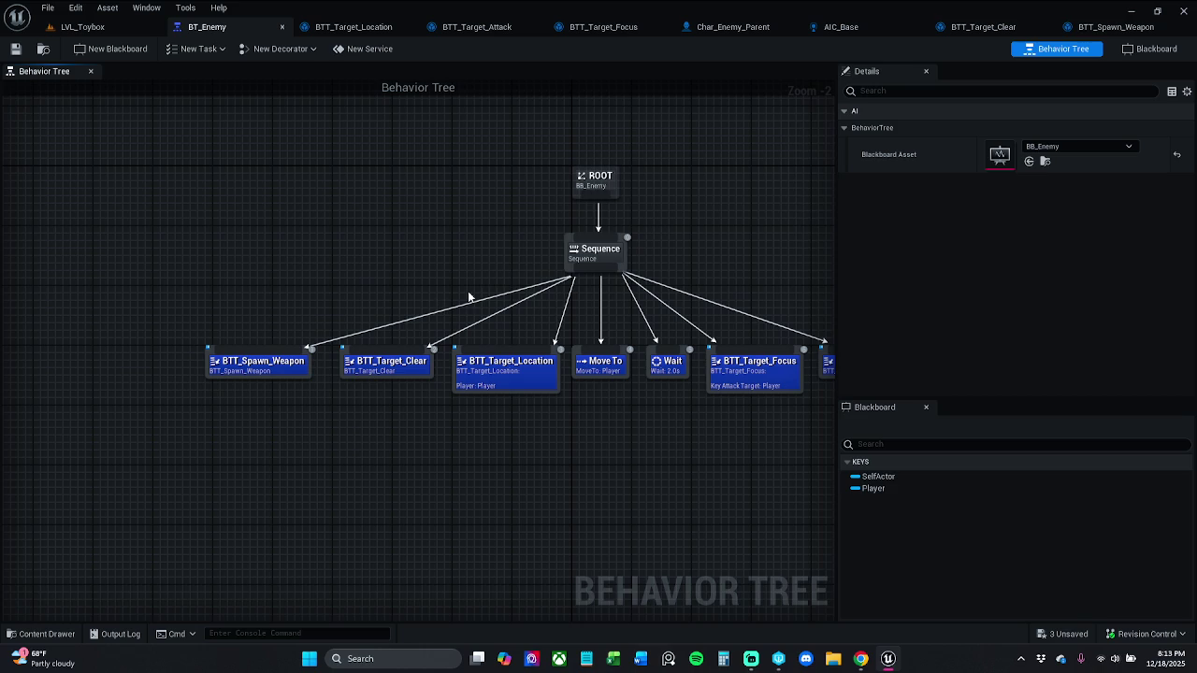
- Move BTT_Spawn_Weapon aside and shift the Sequence group down away from ROOT
drag(264, 372, 159, 335)
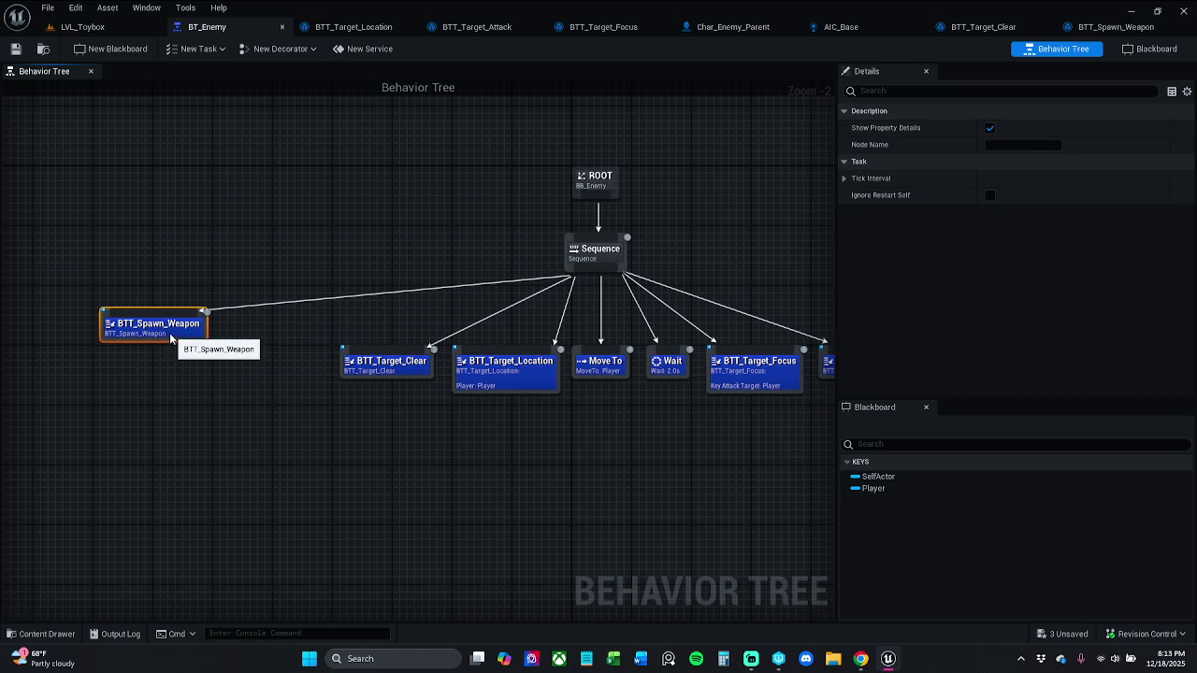
click(391, 264)
mouse_move(331, 235)
mouse_down()
mouse_move(620, 401)
mouse_move(774, 462)
mouse_move(826, 467)
mouse_up()
drag(597, 466, 837, 479)
mouse_move(613, 267)
mouse_down()
mouse_move(781, 360)
mouse_move(760, 405)
mouse_up()
- Add a Selector under ROOT and reconnect BTT_Spawn_Weapon beneath it
click(587, 190)
drag(587, 204, 529, 267)
text(sele)
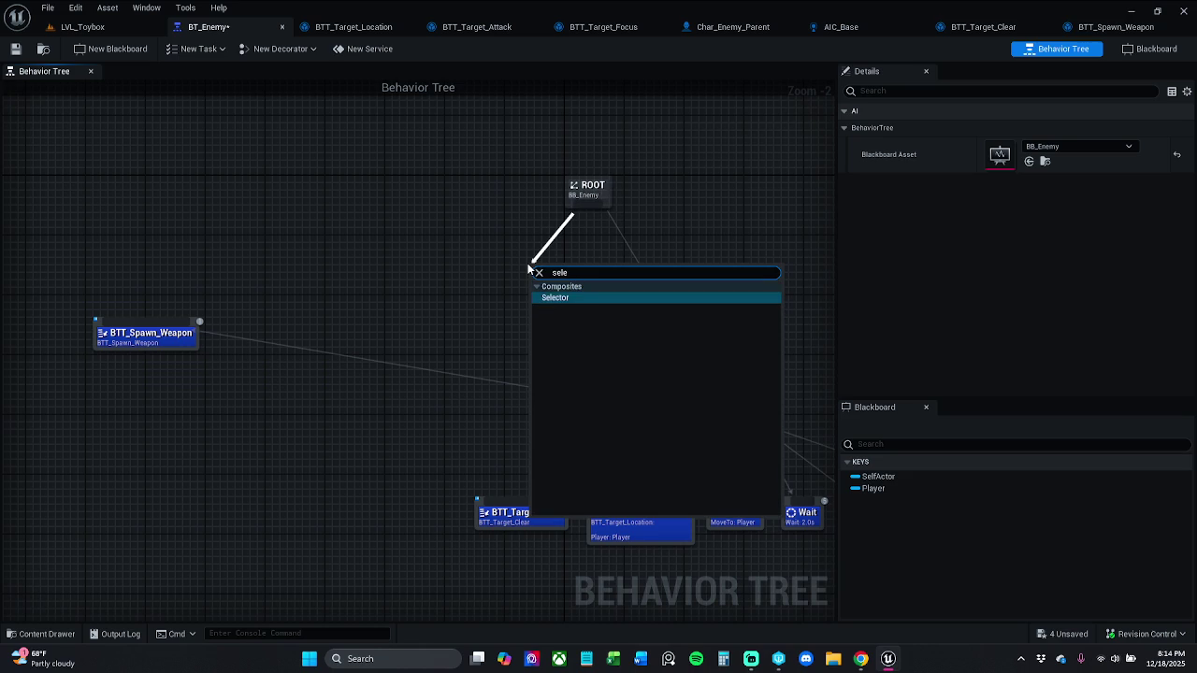
key(Return)
mouse_move(159, 325)
mouse_down()
mouse_move(613, 302)
mouse_move(547, 297)
mouse_up()
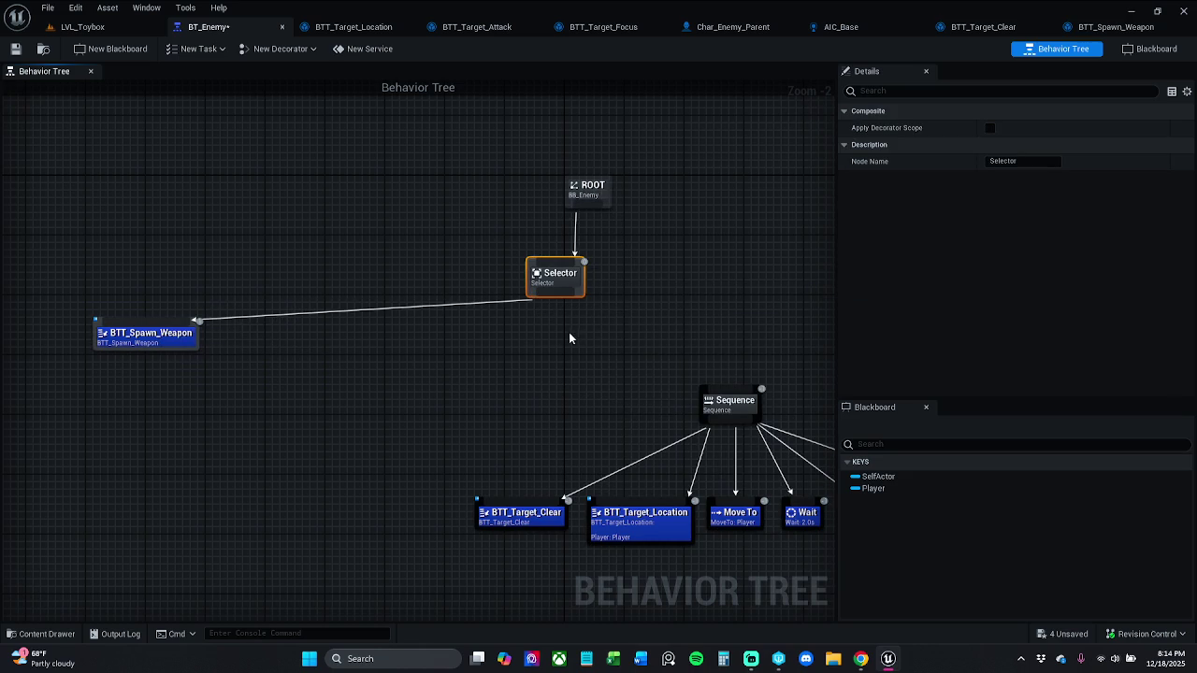
mouse_move(163, 344)
mouse_down()
mouse_move(324, 383)
mouse_move(427, 332)
mouse_move(474, 357)
mouse_move(468, 348)
mouse_up()
click(571, 332)
- Connect the Selector to the task Sequence as its second child
mouse_move(555, 294)
mouse_down()
mouse_move(689, 361)
mouse_move(715, 393)
mouse_up()
mouse_move(364, 534)
mouse_down()
mouse_move(828, 406)
mouse_move(559, 368)
mouse_move(496, 383)
mouse_move(475, 352)
mouse_move(423, 360)
mouse_up()
click(480, 350)
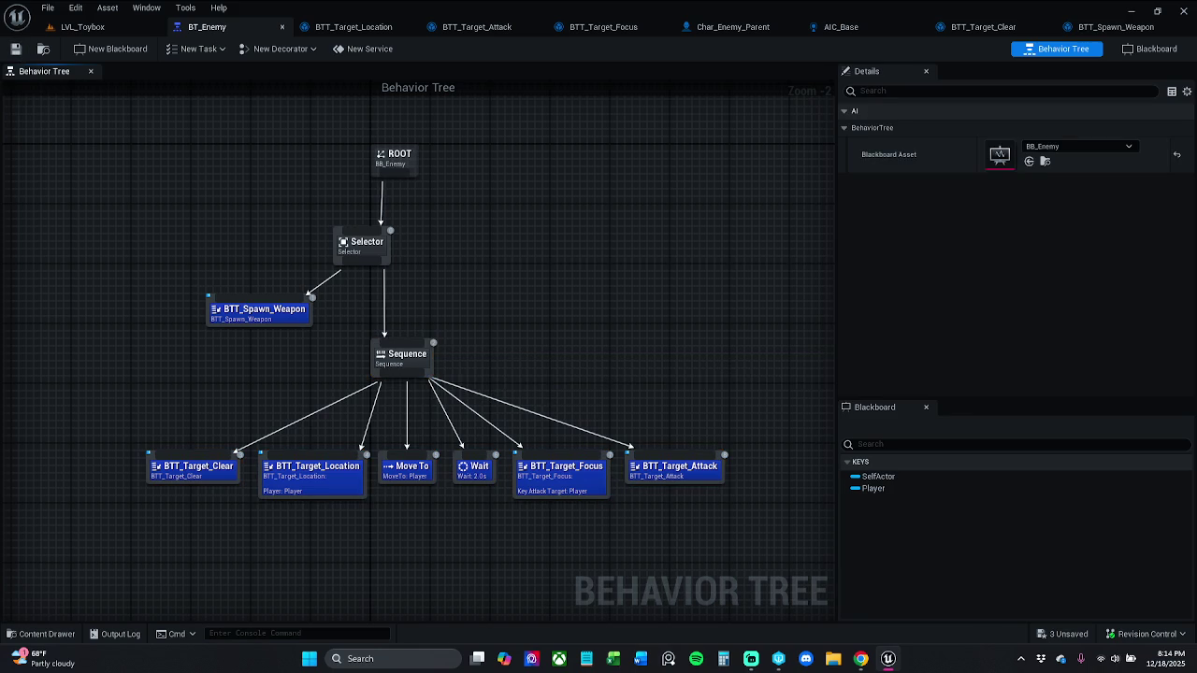
- Play-test LVL_Toybox briefly and return to BT_Enemy
click(83, 26)
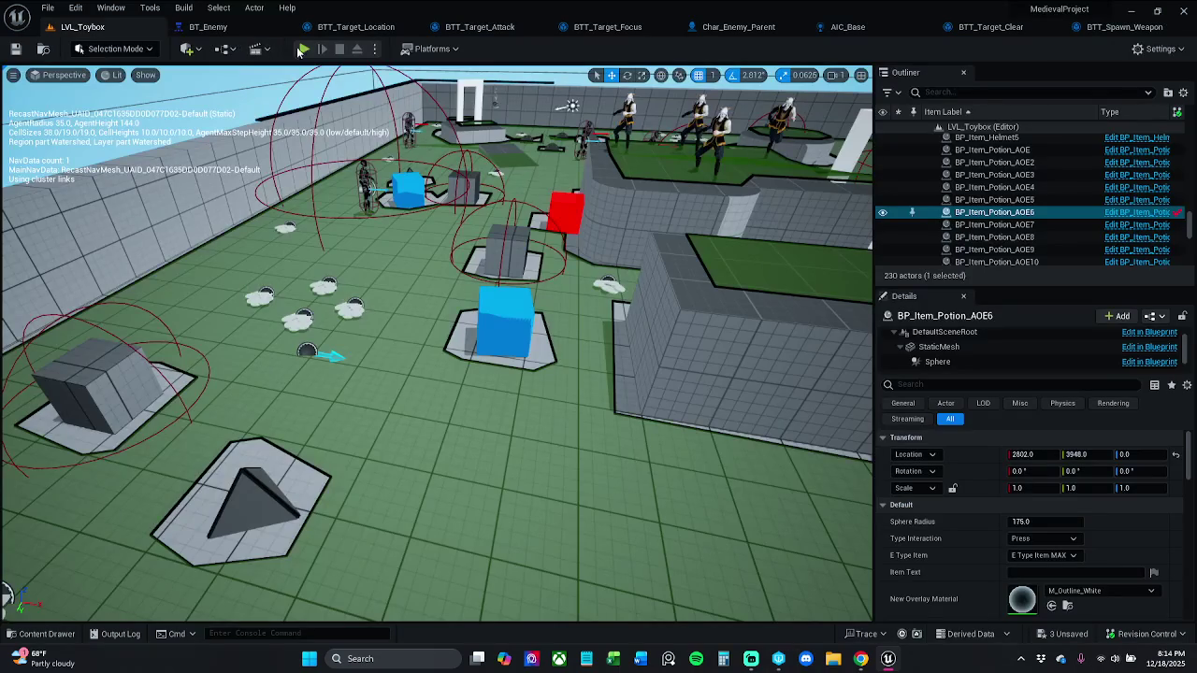
click(304, 48)
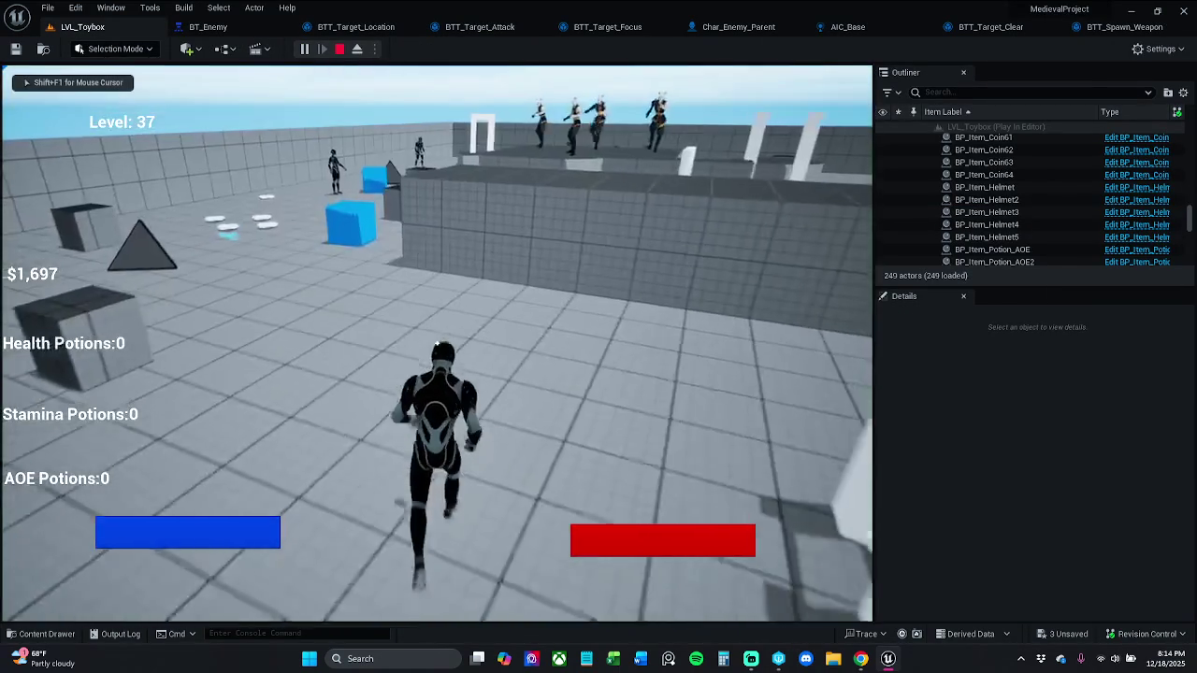
key(Escape)
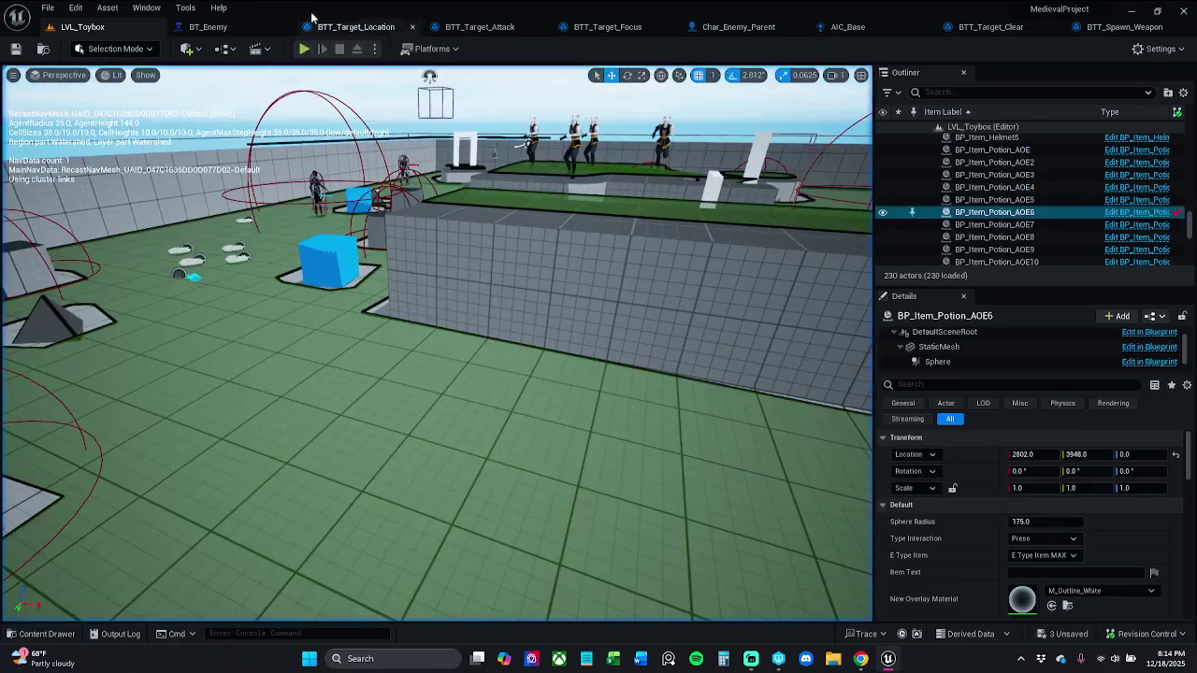
click(207, 26)
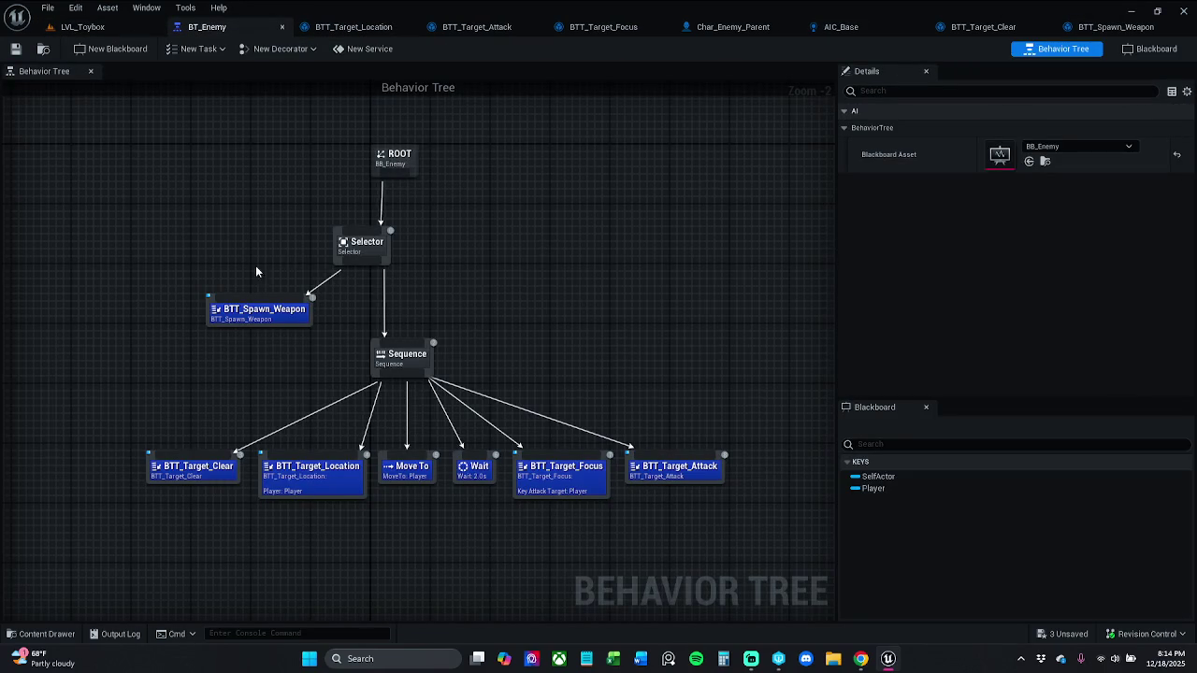
- Try deleting the Selector and linking the Sequence to BTT_Spawn_Weapon, then undo it
click(363, 251)
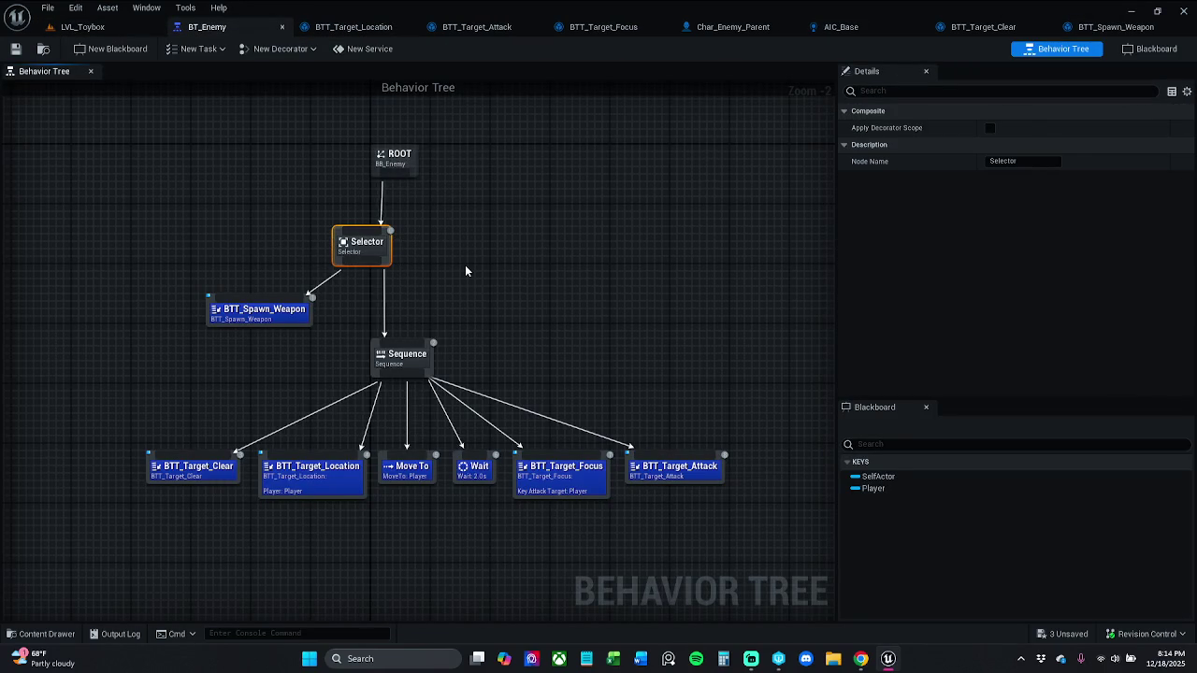
key(Delete)
mouse_move(402, 372)
mouse_down()
mouse_move(267, 329)
mouse_move(250, 306)
mouse_move(299, 302)
mouse_up()
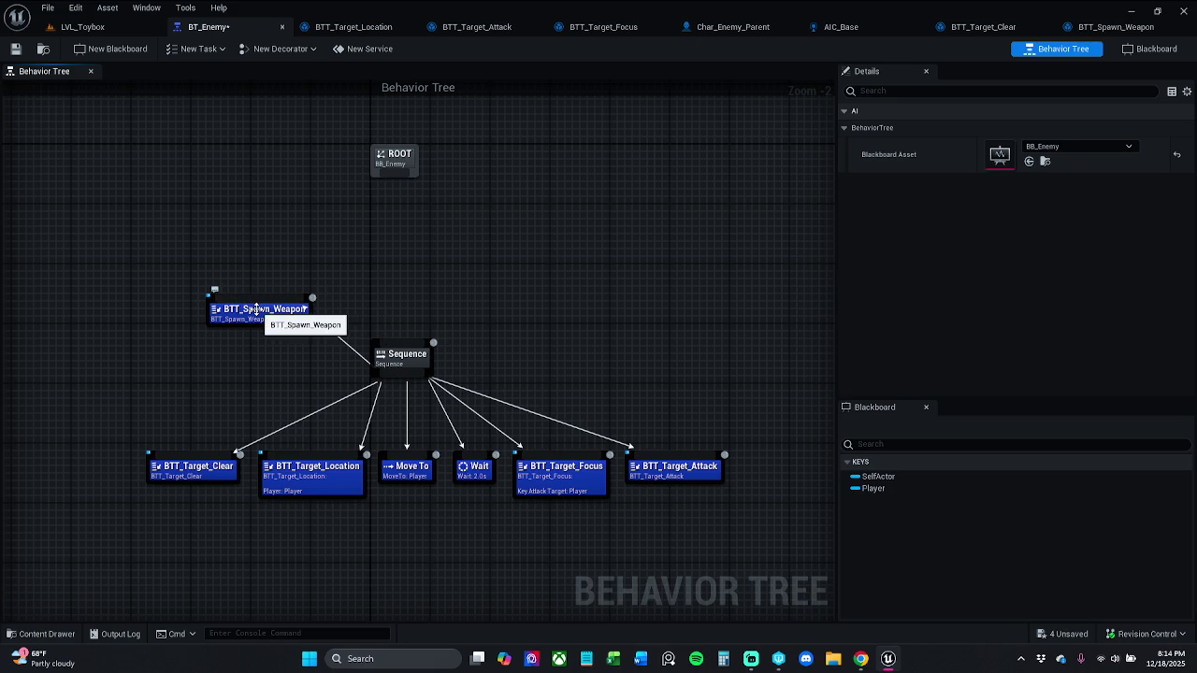
key(ctrl+z)
key(ctrl+z)
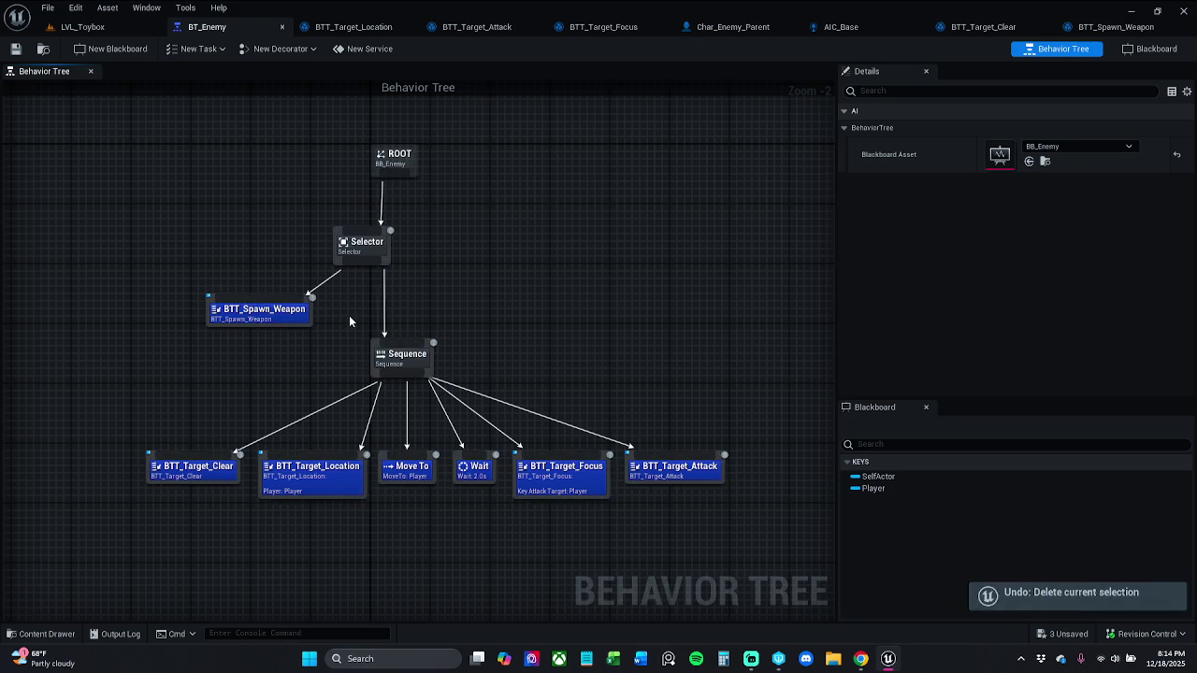
key(ctrl+z)
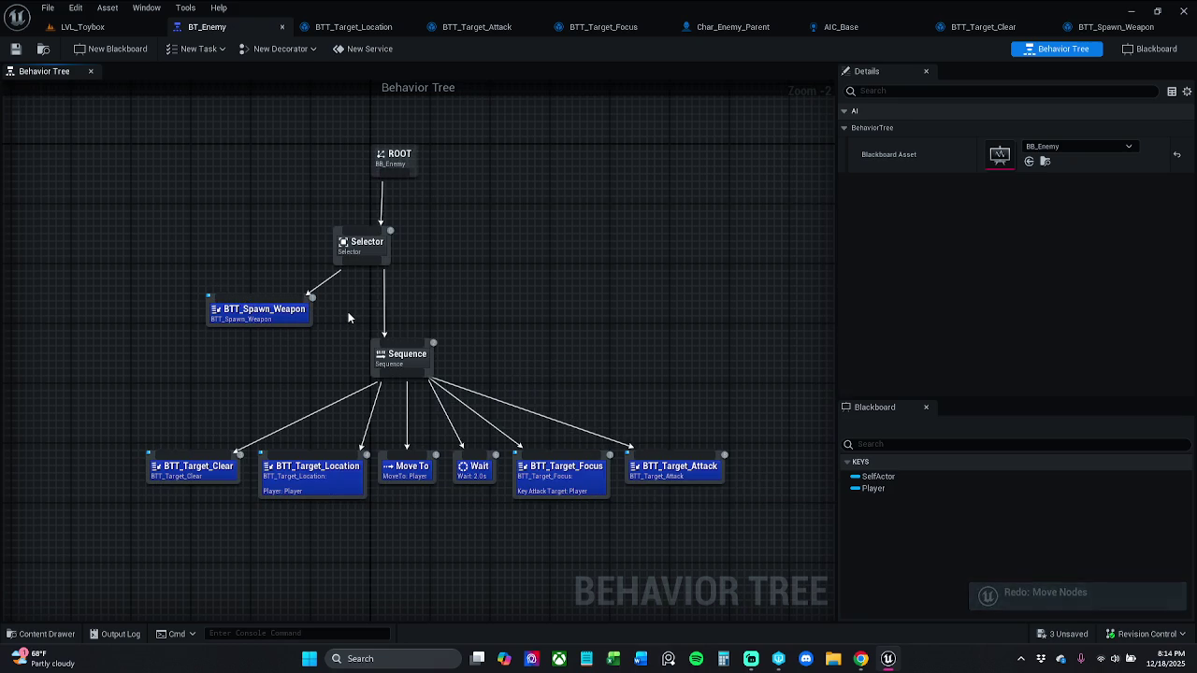
- Duplicate the Sequence, hang it under ROOT, and link the Selector and lower Sequence beneath it
click(412, 352)
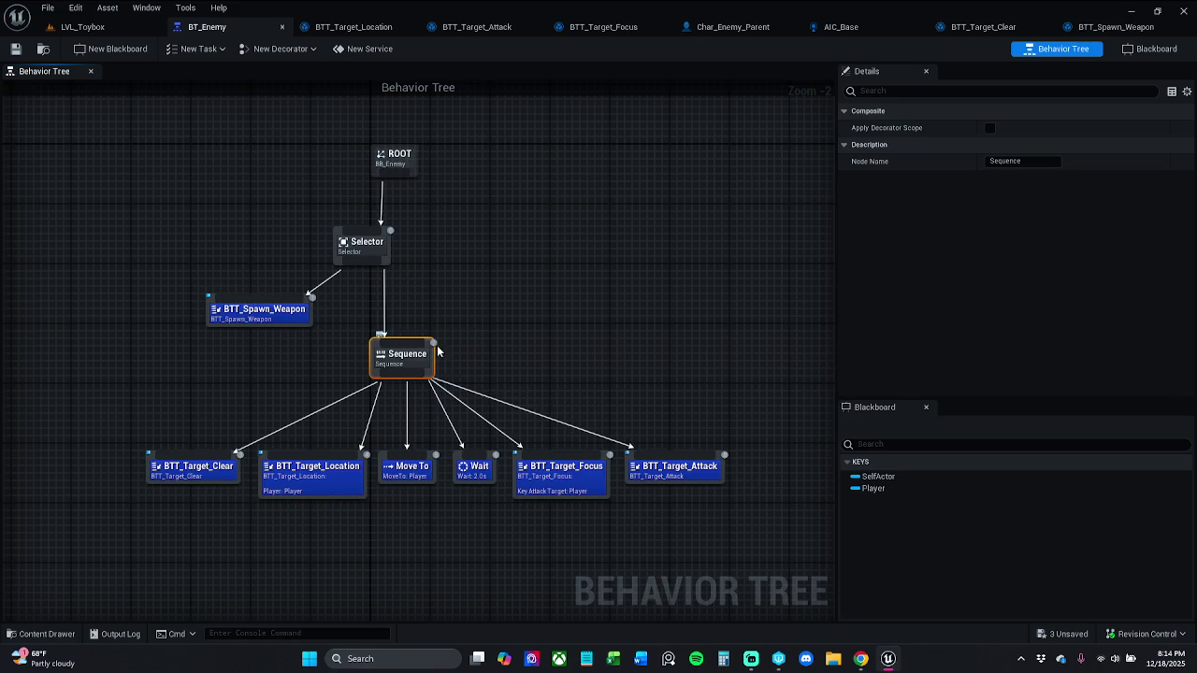
key(ctrl+d)
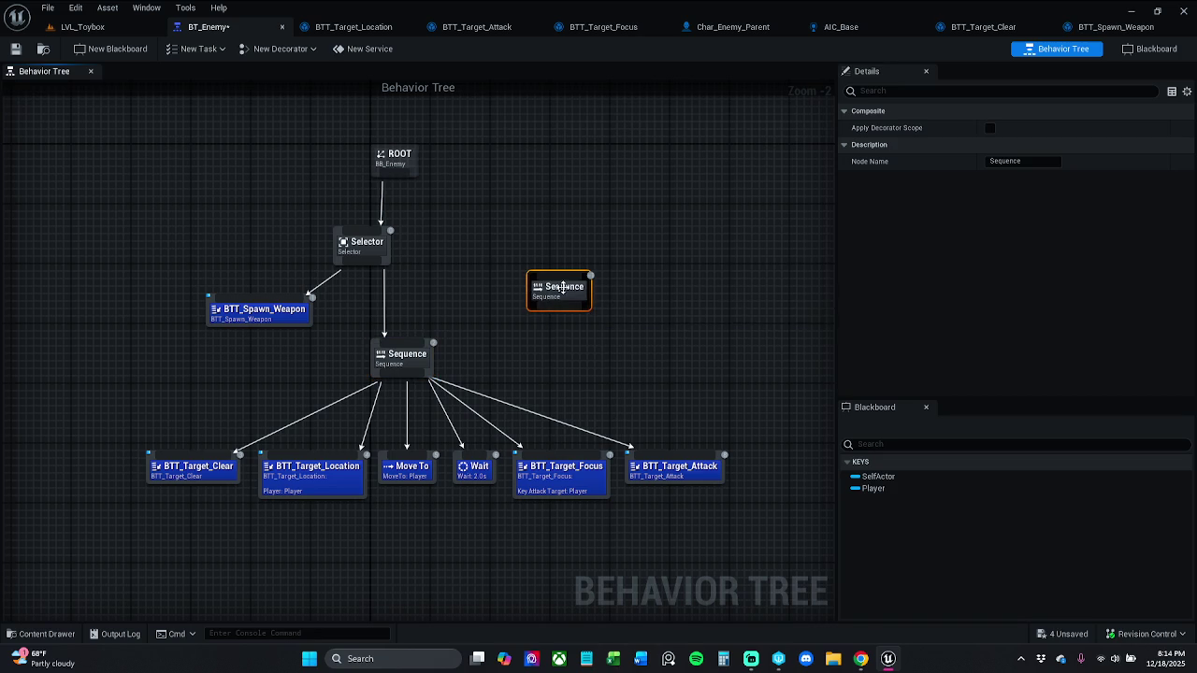
mouse_move(393, 171)
mouse_down()
mouse_move(222, 304)
mouse_move(544, 280)
mouse_move(373, 287)
mouse_move(351, 242)
mouse_up()
click(514, 281)
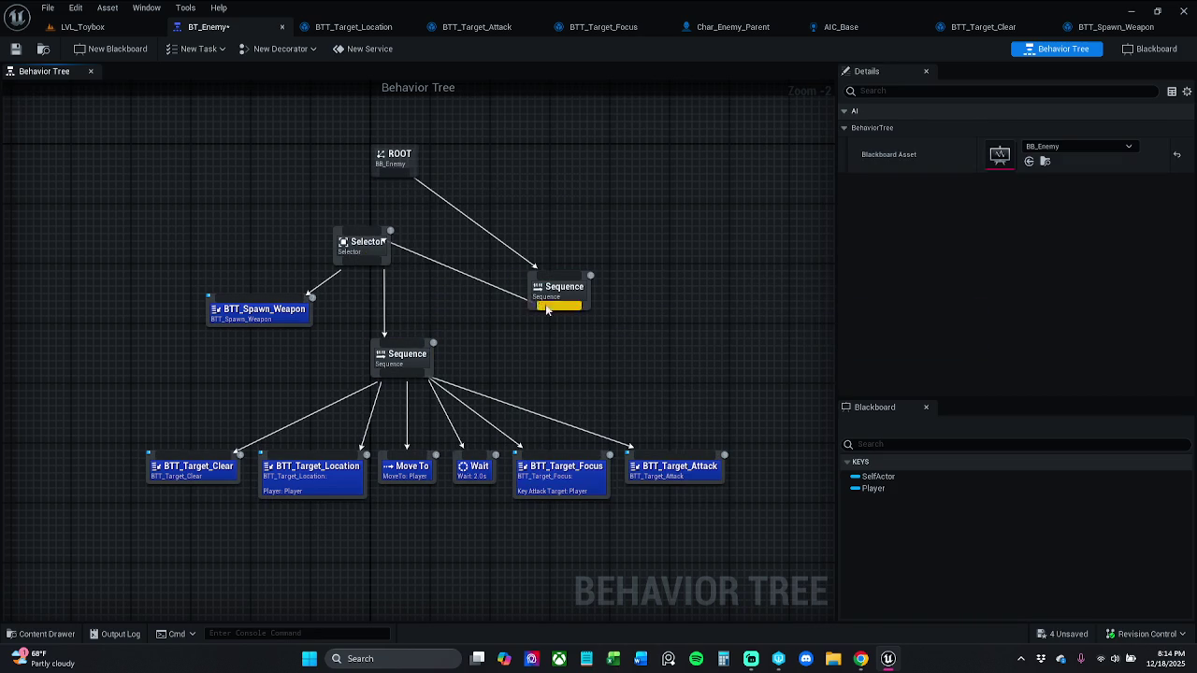
mouse_move(563, 312)
mouse_down()
mouse_move(453, 350)
mouse_move(385, 344)
mouse_up()
click(542, 336)
drag(559, 308, 408, 346)
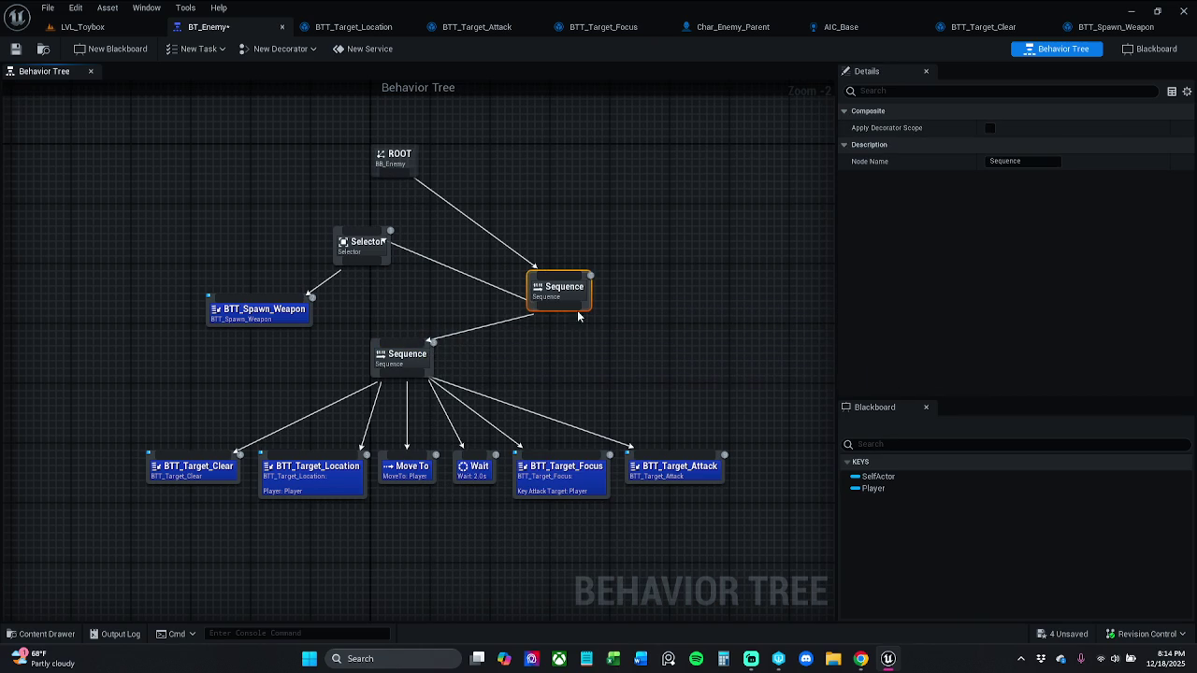
drag(543, 282, 412, 273)
drag(368, 237, 365, 228)
- Arrange ROOT above the new Sequence, with the Selector branch left and task Sequence below
mouse_move(249, 227)
mouse_down()
mouse_move(387, 374)
mouse_move(402, 365)
mouse_up()
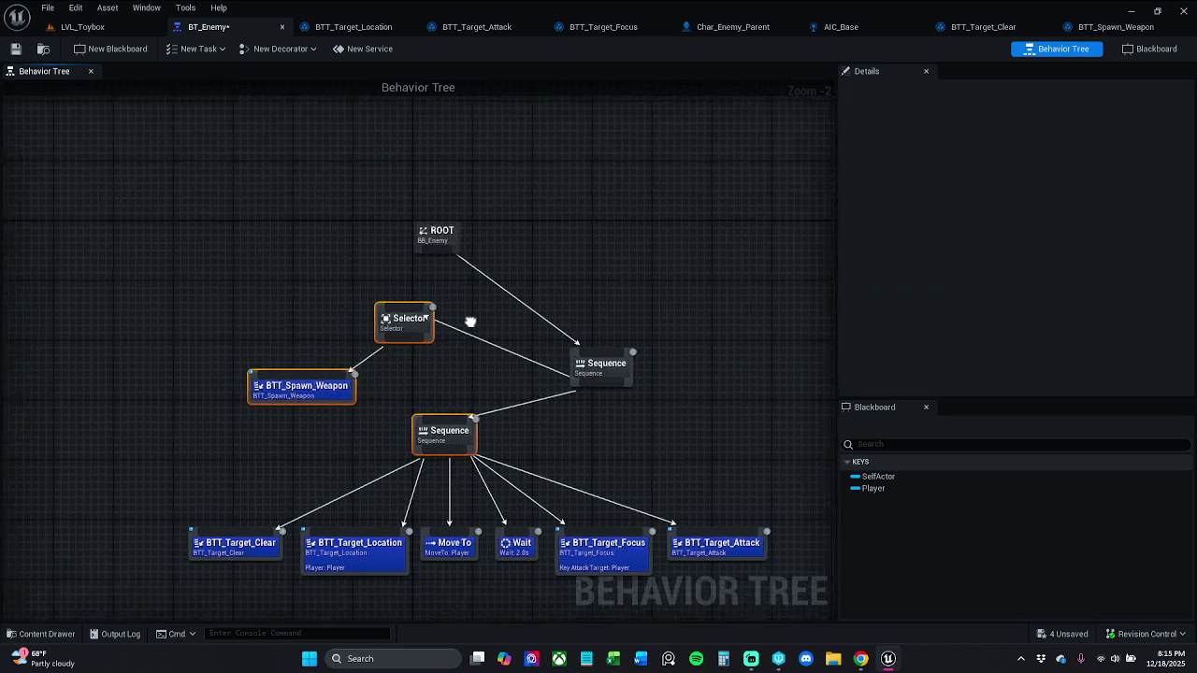
drag(457, 245, 522, 307)
ctrl+click(644, 423)
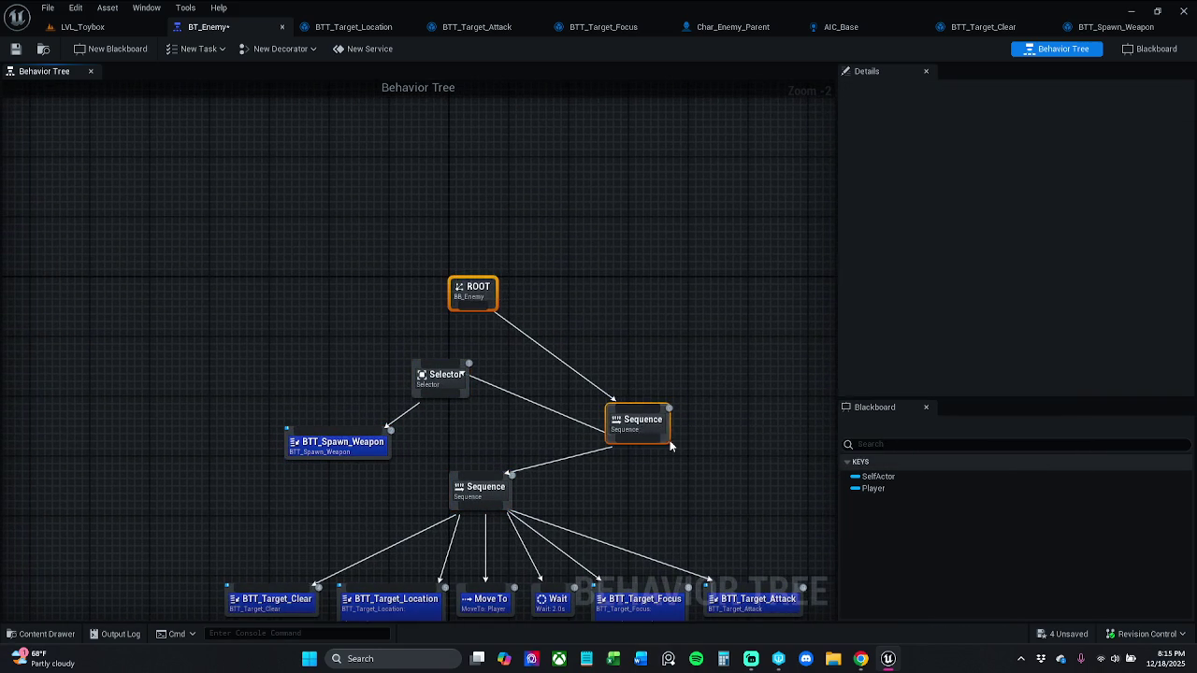
mouse_move(643, 424)
mouse_down()
mouse_move(559, 312)
mouse_move(450, 301)
mouse_move(503, 301)
mouse_up()
click(350, 182)
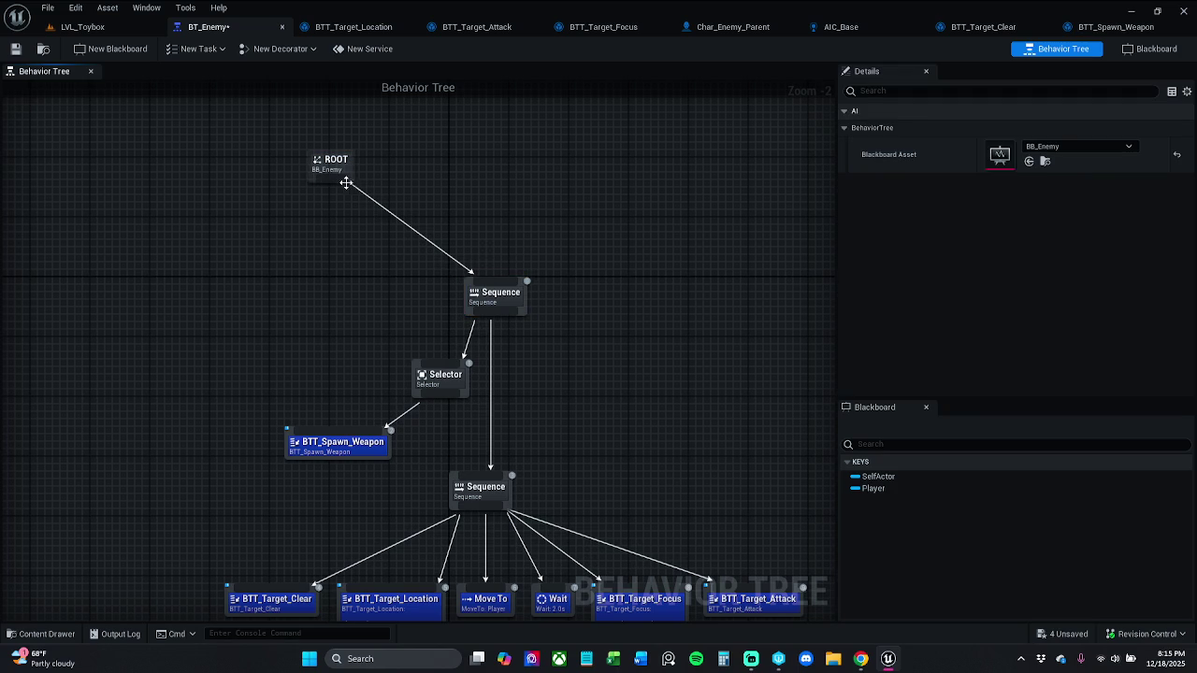
drag(334, 173, 476, 241)
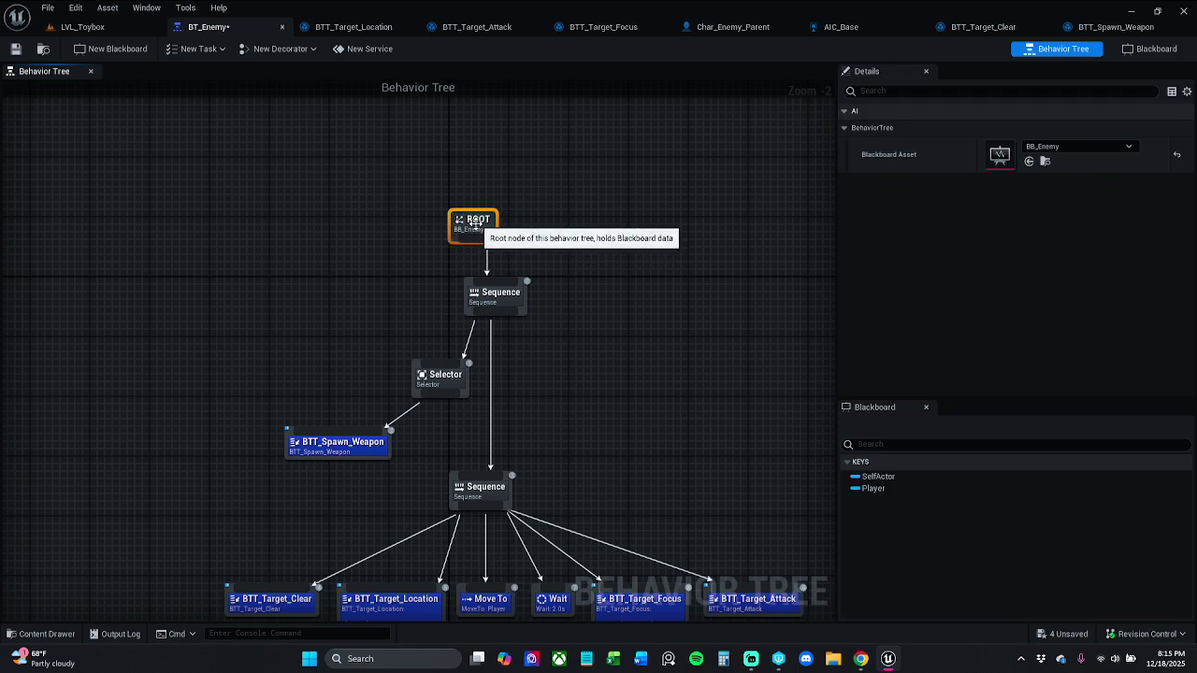
click(504, 262)
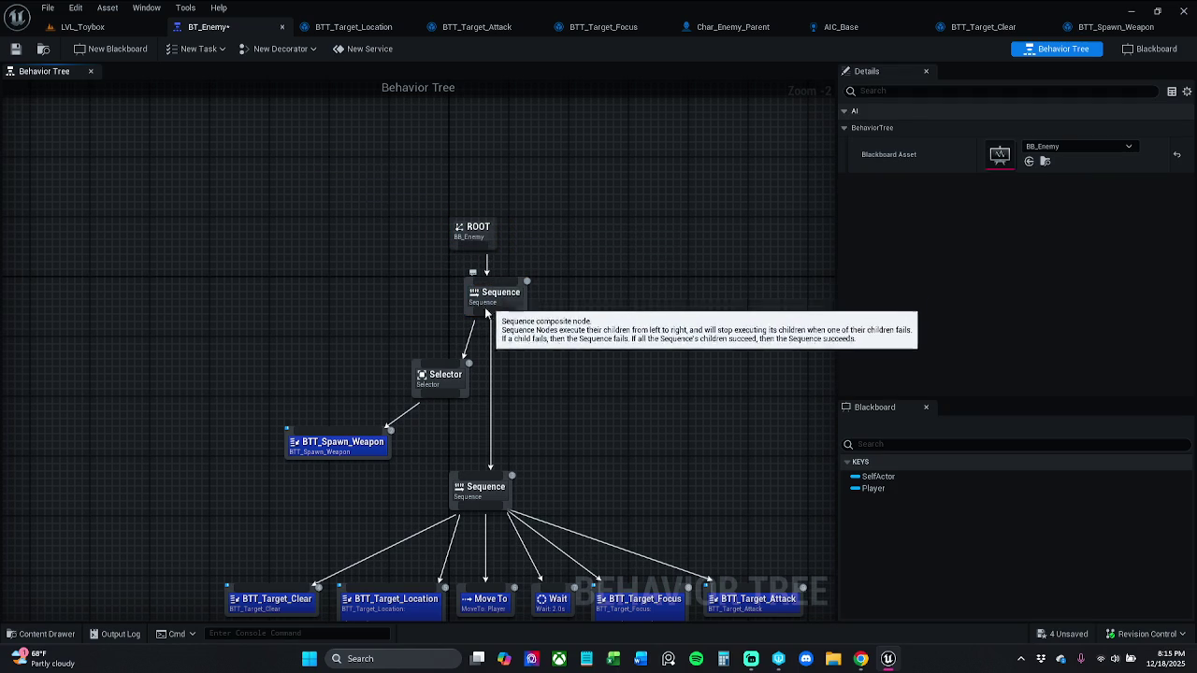
mouse_move(303, 482)
mouse_down()
mouse_move(527, 315)
mouse_move(549, 280)
mouse_move(480, 314)
mouse_move(481, 351)
mouse_move(473, 328)
mouse_move(491, 339)
mouse_up()
ctrl+click(485, 496)
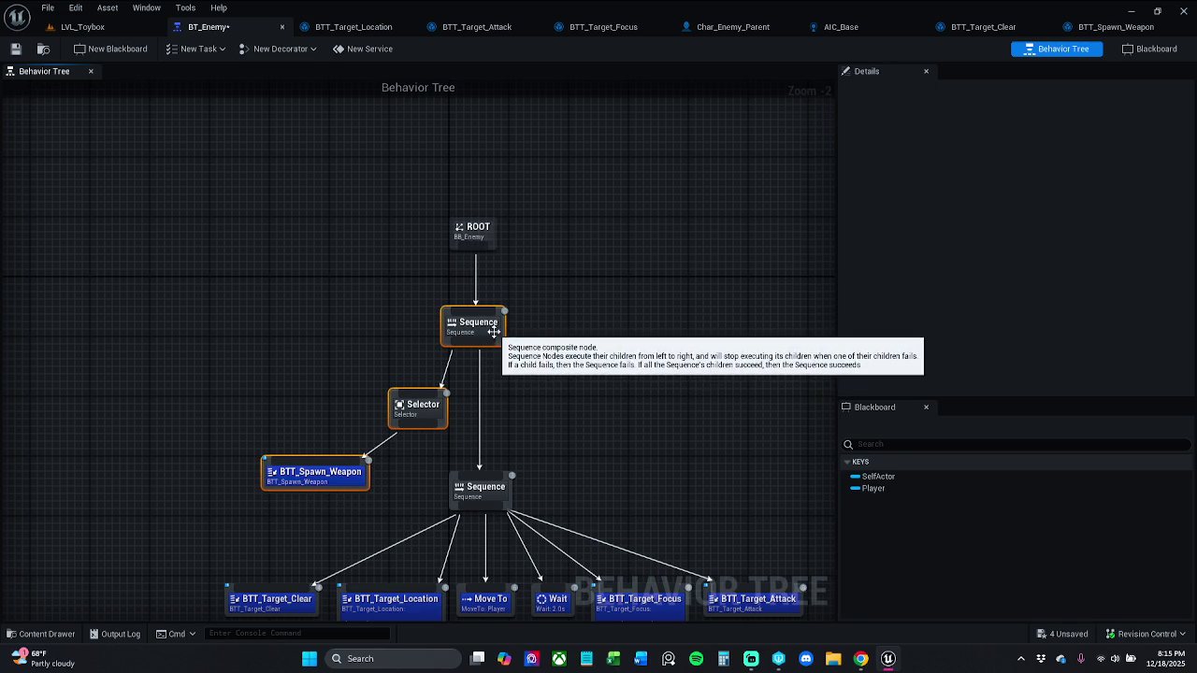
click(549, 320)
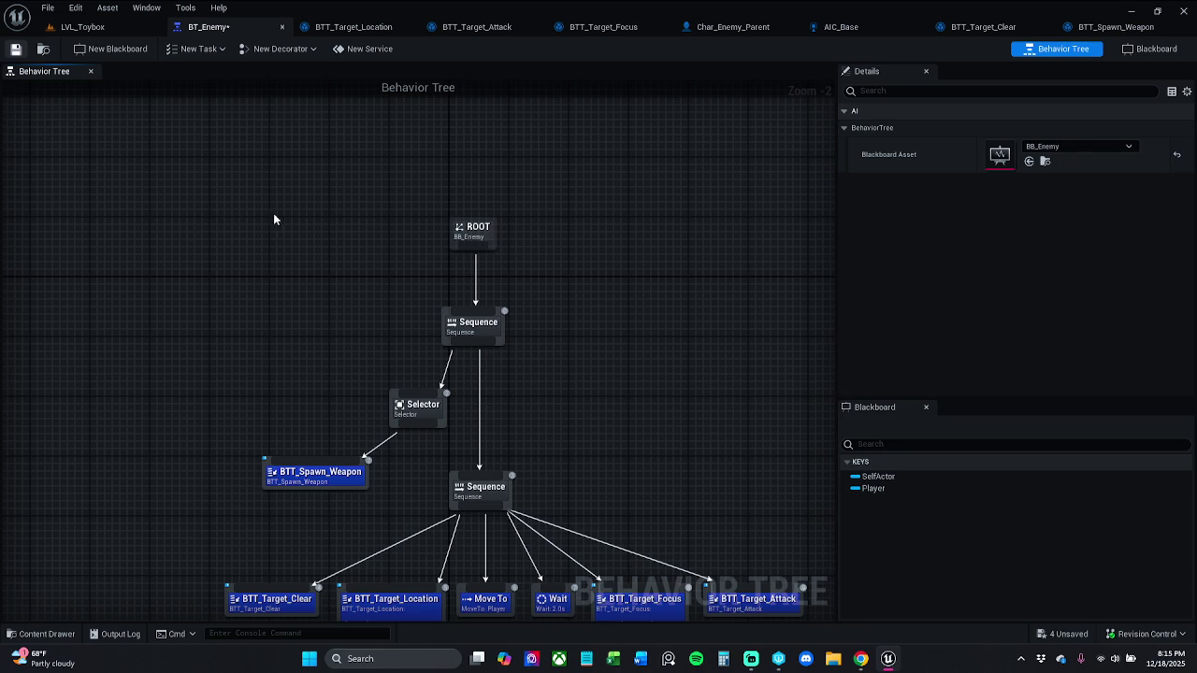
- Play-test LVL_Toybox briefly, moving the character forward and back, then return to BT_Enemy
click(82, 26)
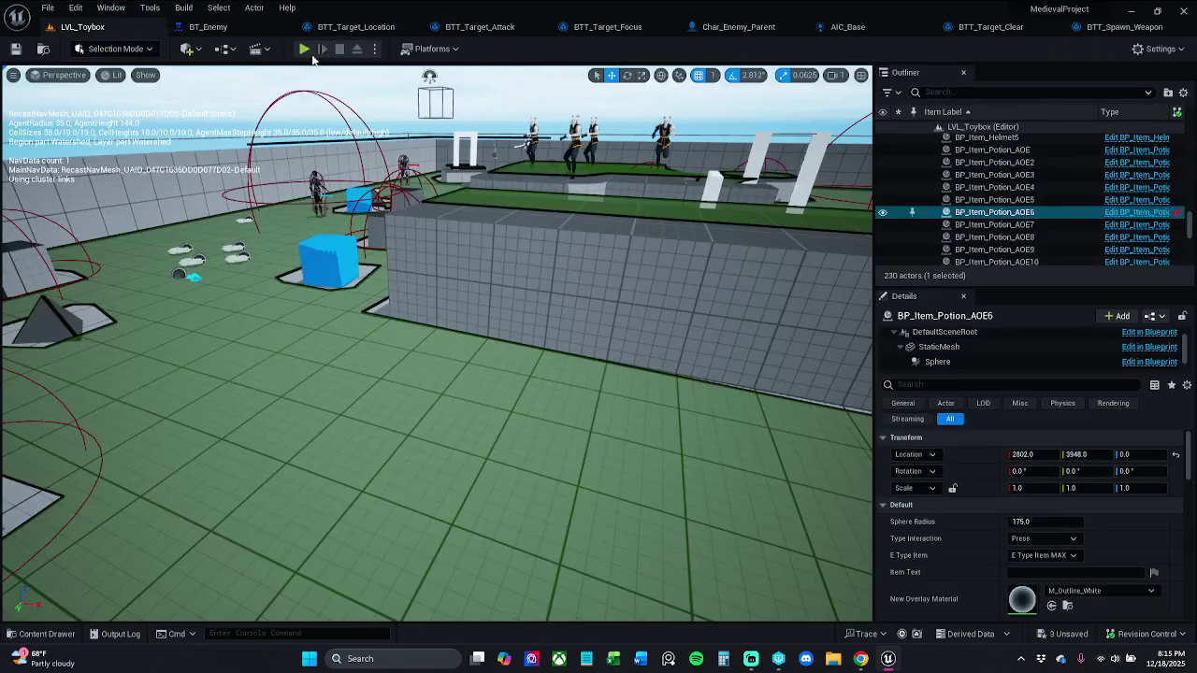
key(alt+p)
key(w)
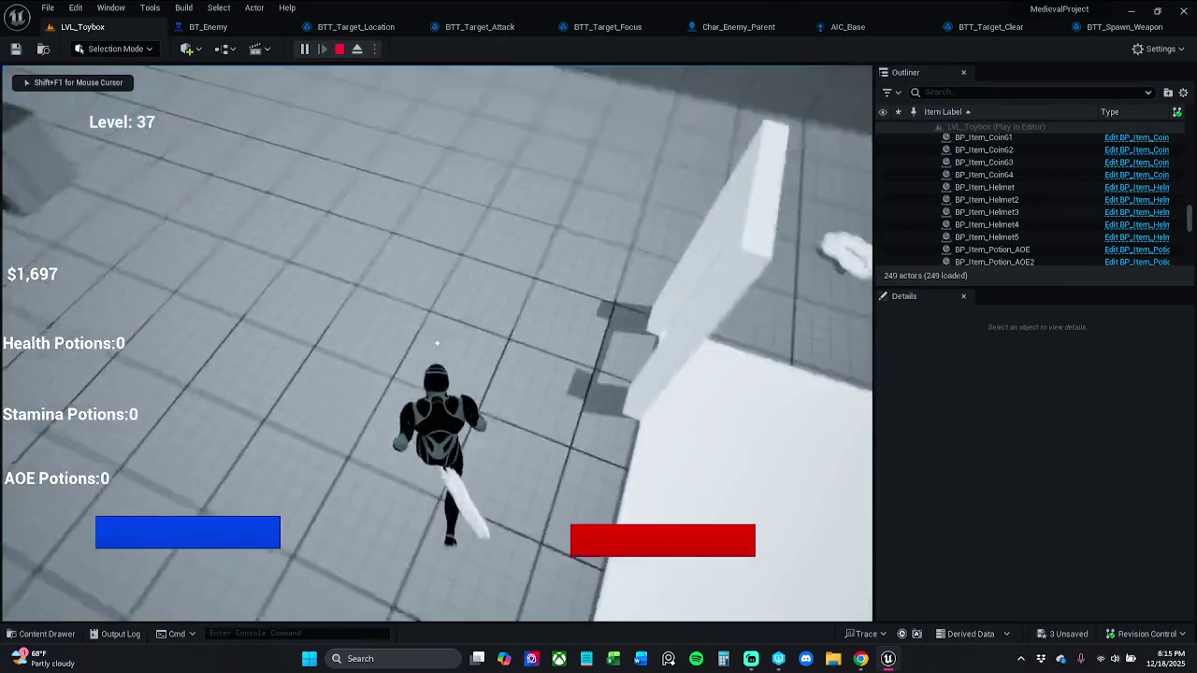
key(s)
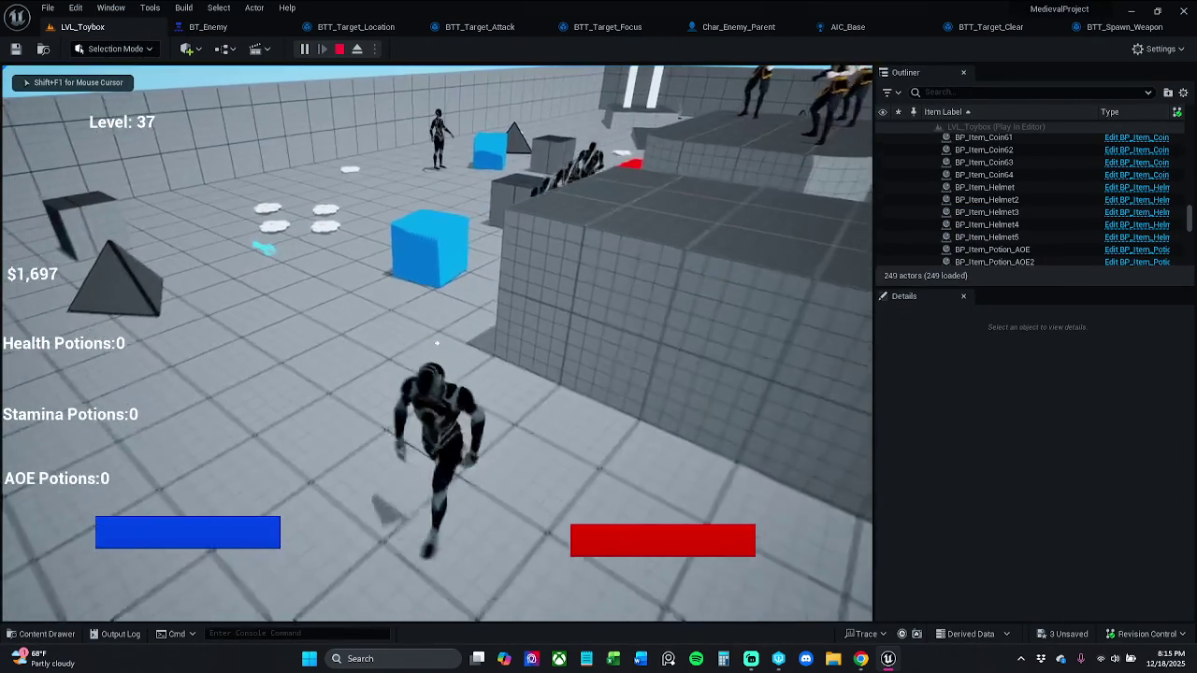
key(Escape)
click(251, 28)
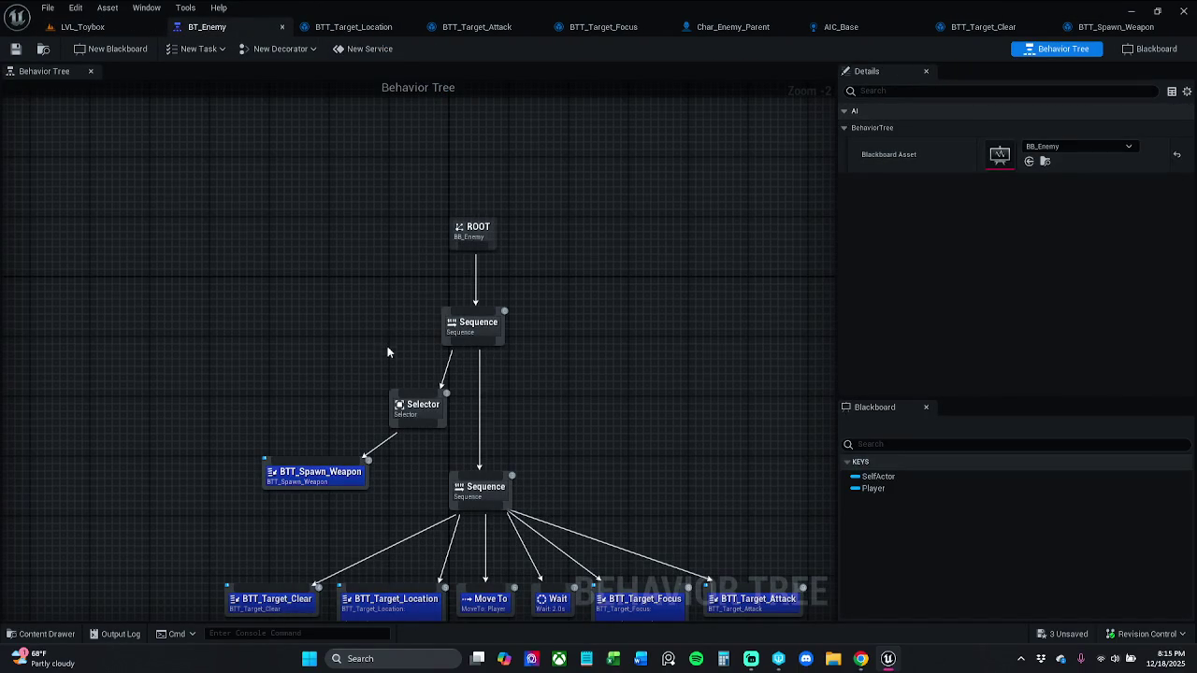
drag(380, 337, 393, 310)
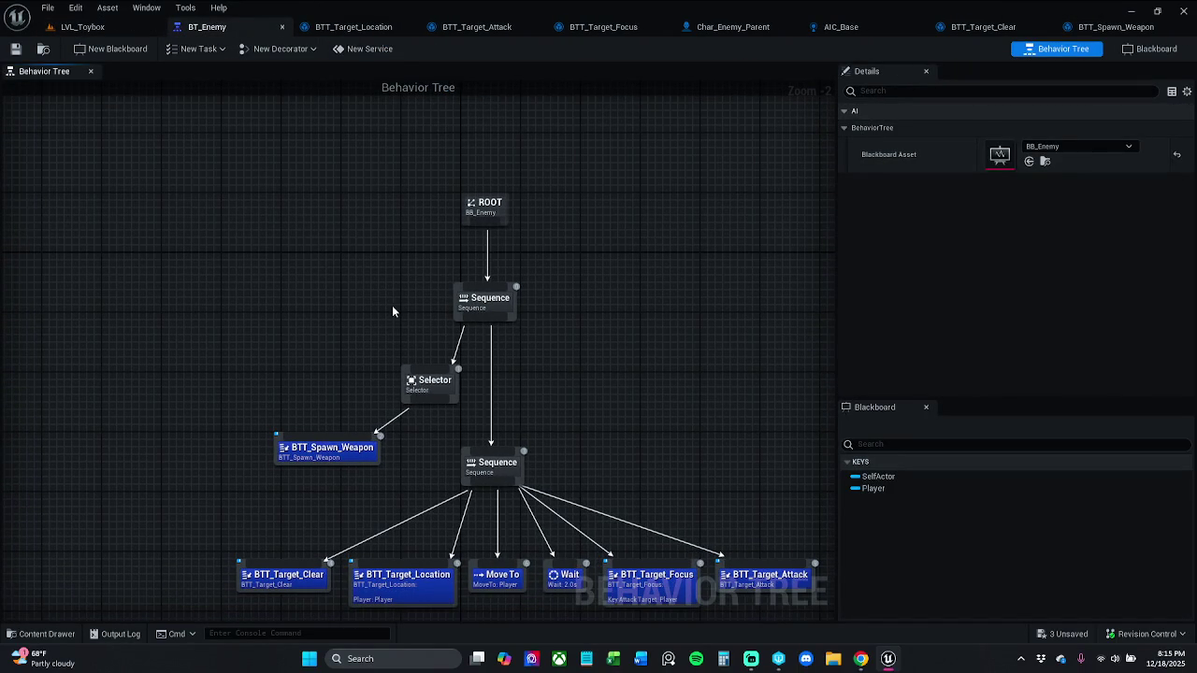
- Run a longer second LVL_Toybox play-test to watch the enemies, then return to BT_Enemy
click(117, 34)
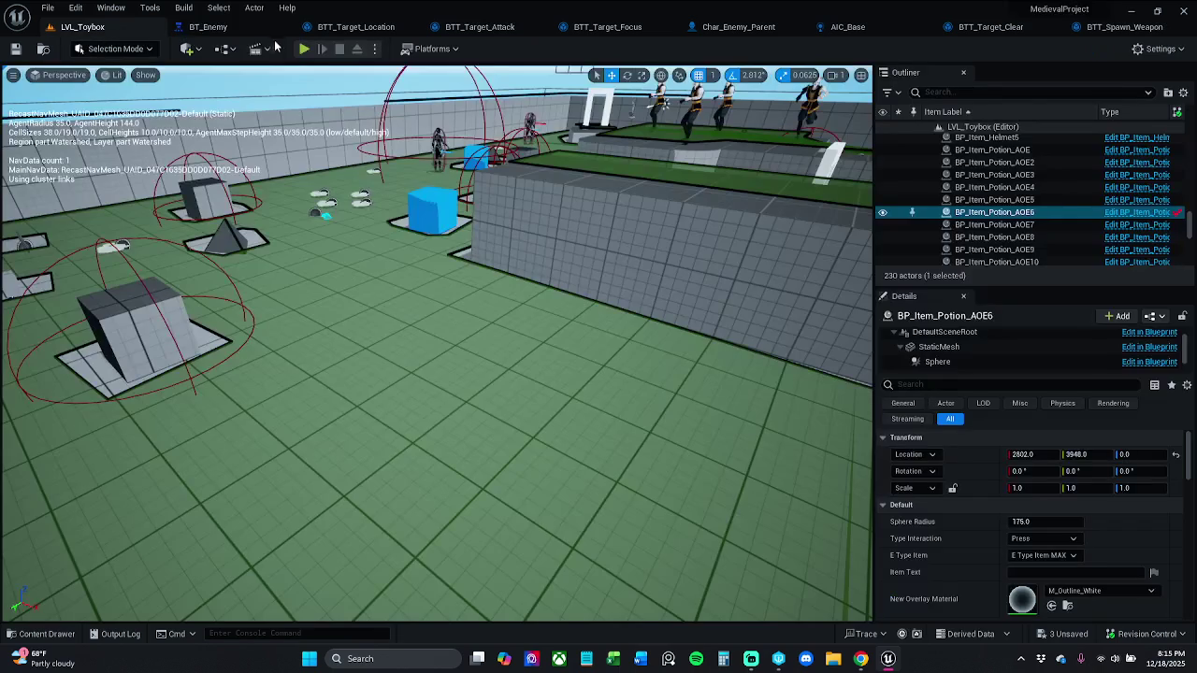
click(304, 51)
key(w)
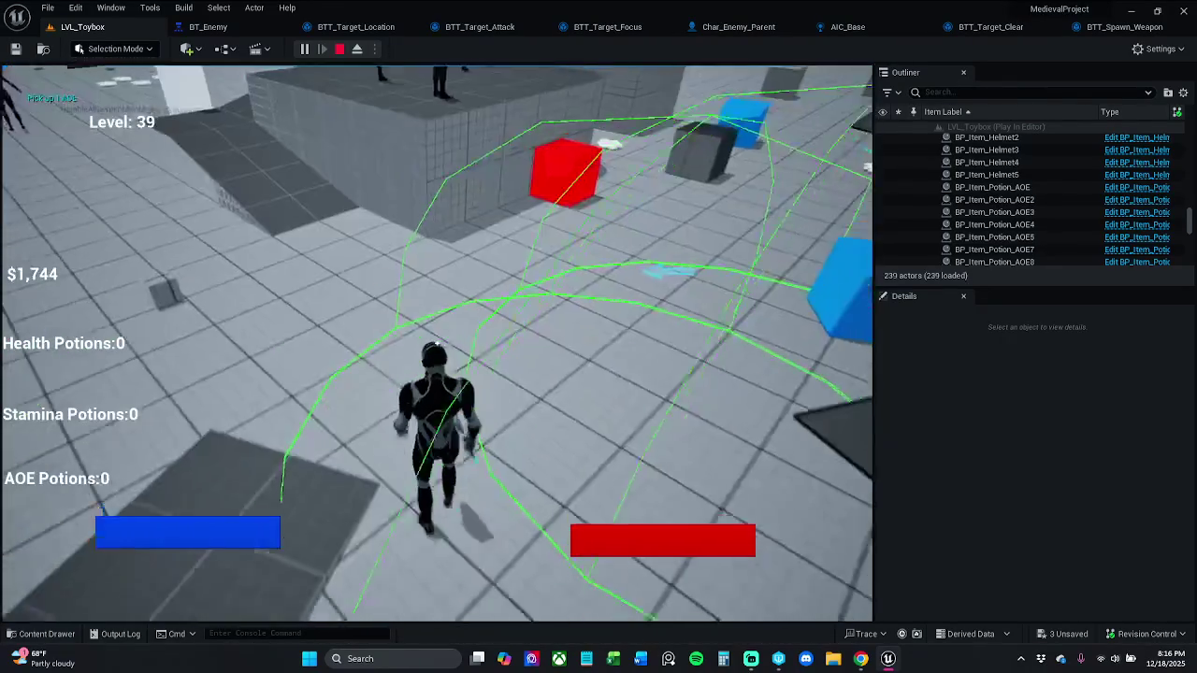
key(Escape)
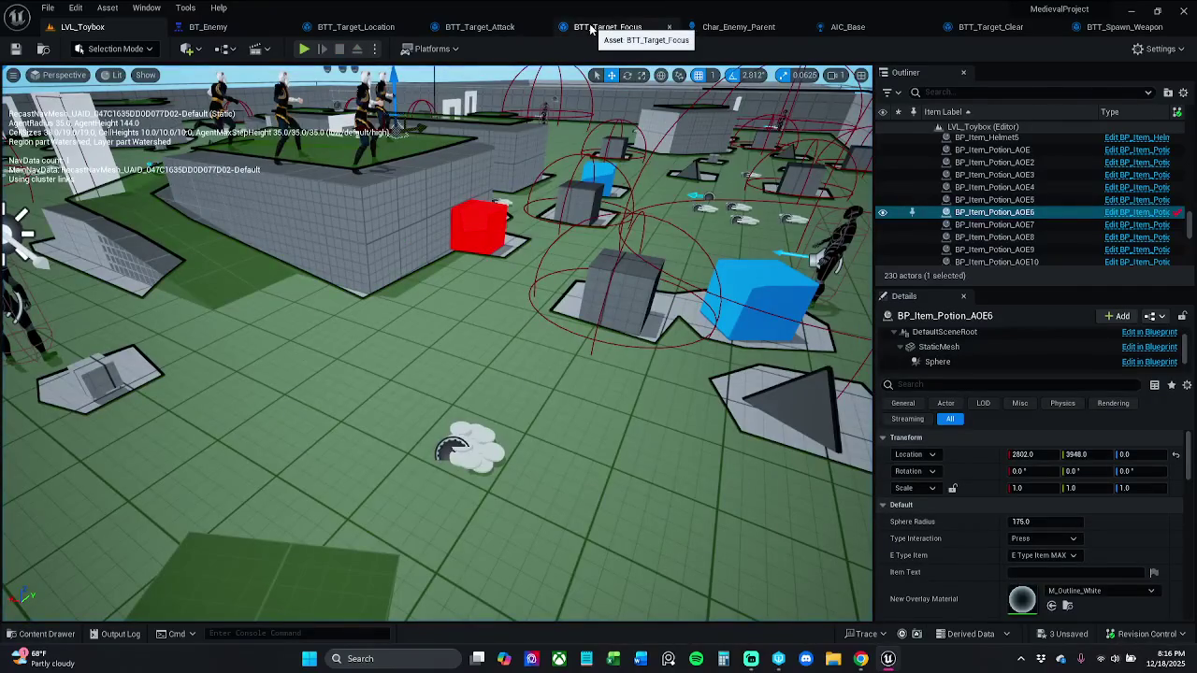
click(230, 29)
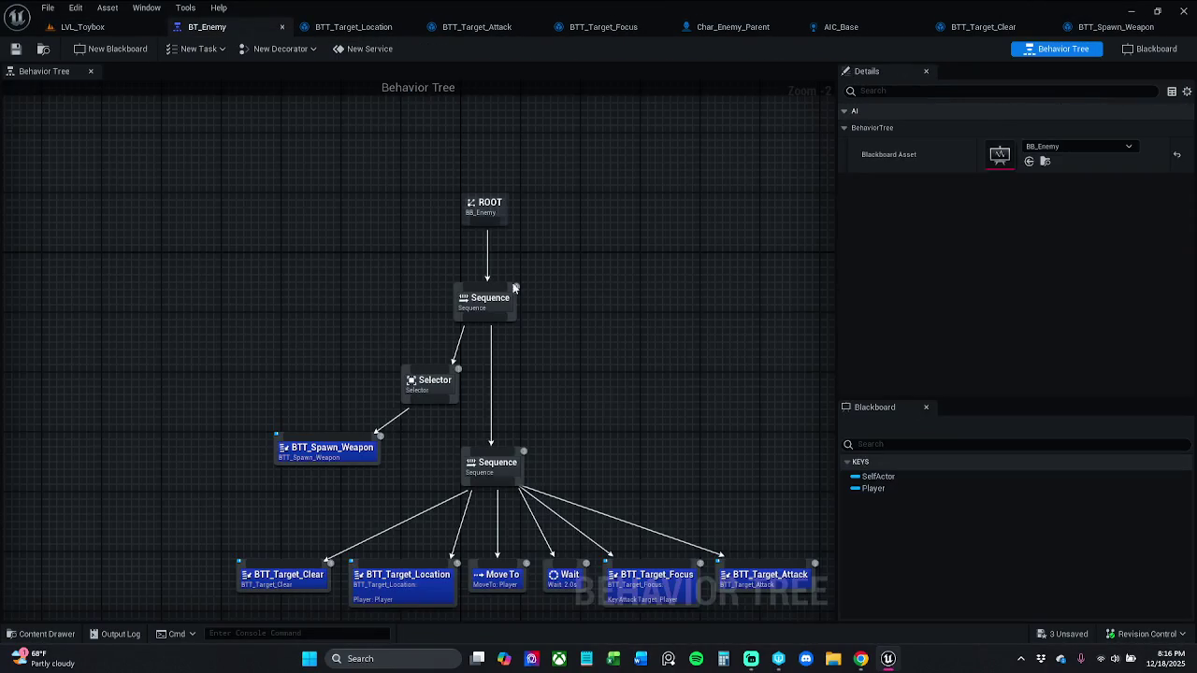
- Reposition the Selector and BTT_Spawn_Weapon nodes, nudging BTT_Spawn_Weapon to the right
scroll(615, 400, up, 1)
mouse_move(461, 330)
mouse_down()
mouse_move(439, 293)
mouse_move(447, 315)
mouse_up()
click(374, 324)
drag(359, 383, 366, 383)
click(346, 316)
- Delete the Selector, connect BTT_Spawn_Weapon to the upper Sequence, and save BT_Enemy
click(461, 315)
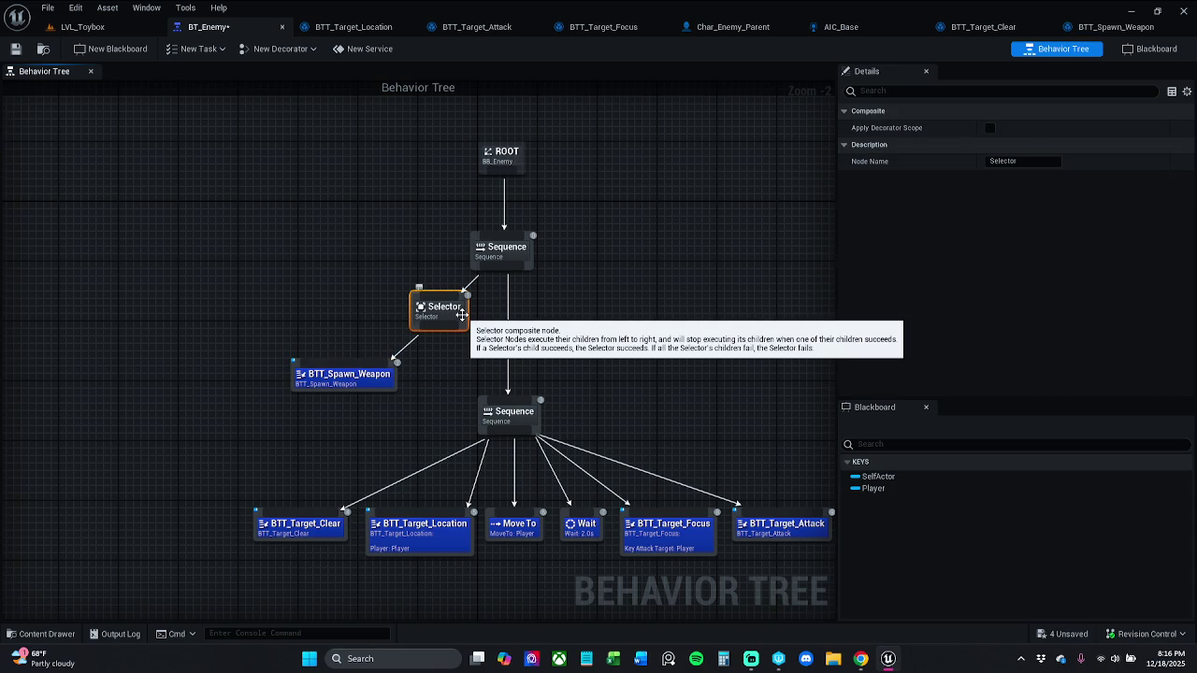
key(Delete)
drag(360, 362, 501, 272)
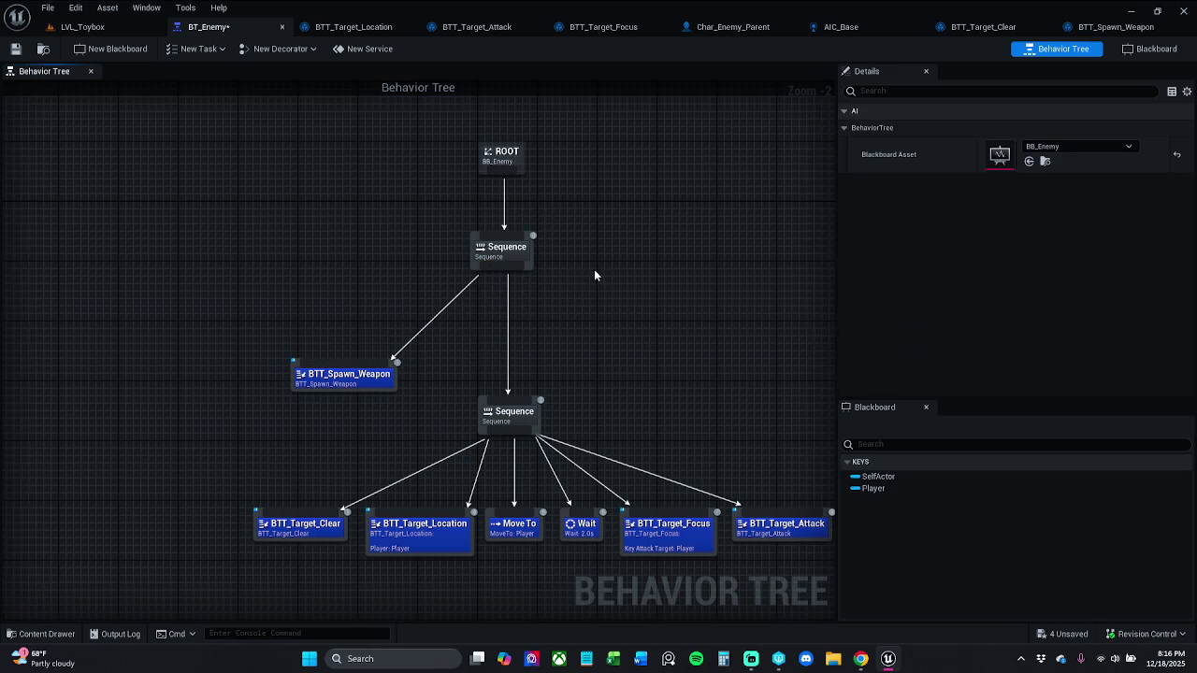
click(16, 51)
- Briefly play-test LVL_Toybox, then move BTT_Spawn_Weapon up toward the upper Sequence
click(109, 29)
click(305, 50)
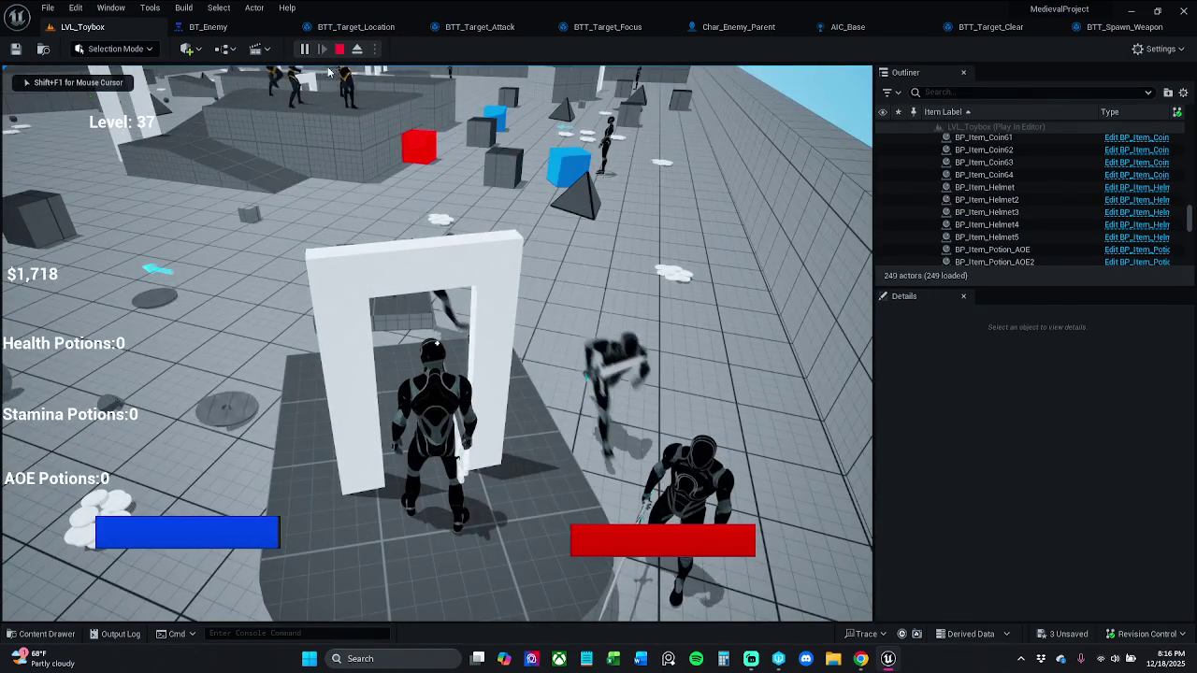
key(Escape)
click(252, 28)
drag(356, 388, 440, 321)
click(627, 324)
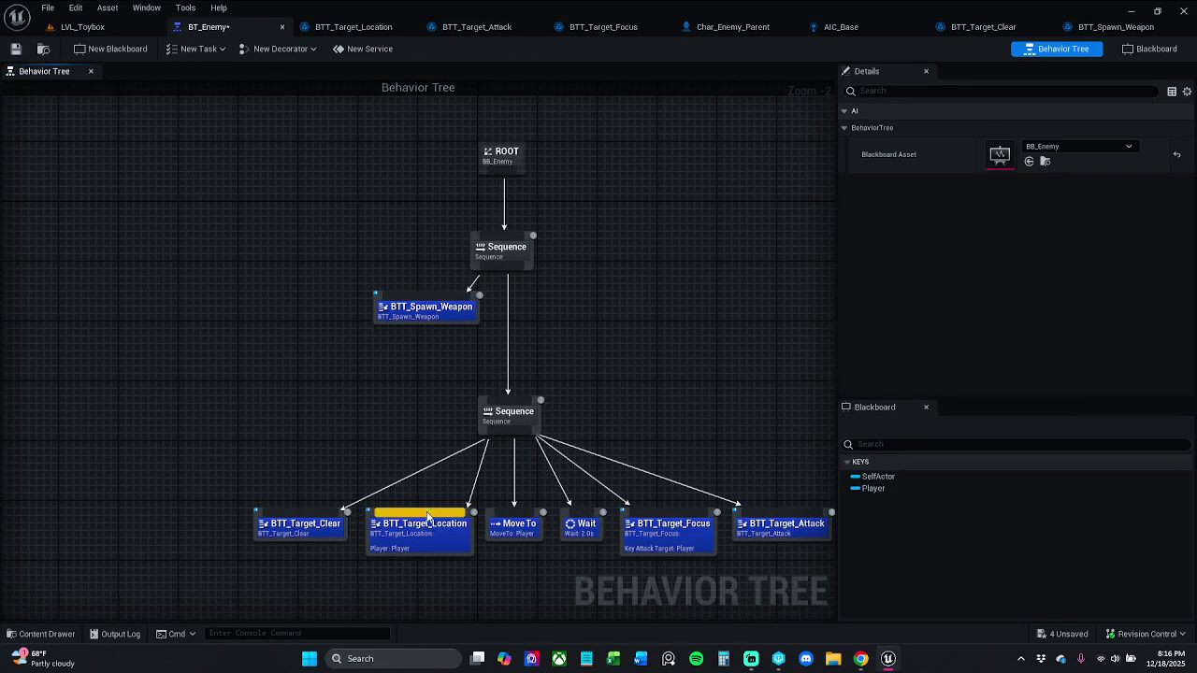
- Verify Move To and BTT_Target_Location use the Player key, nudge BTT_Spawn_Weapon lower, and save
drag(341, 484, 361, 459)
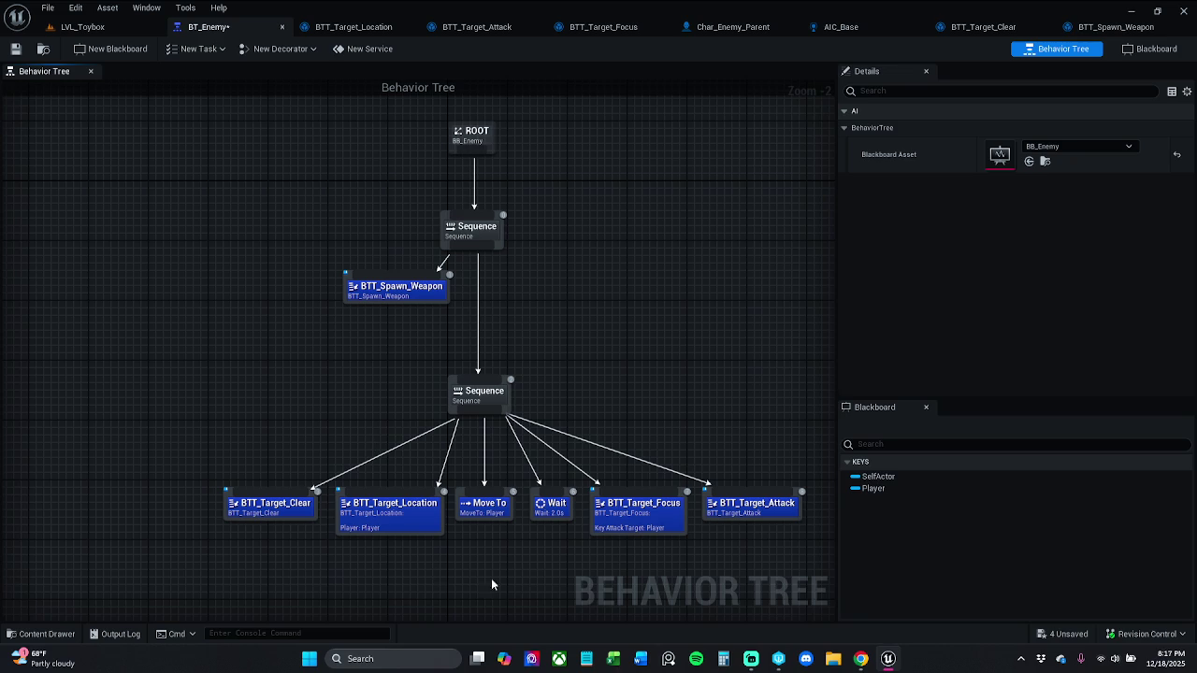
click(482, 508)
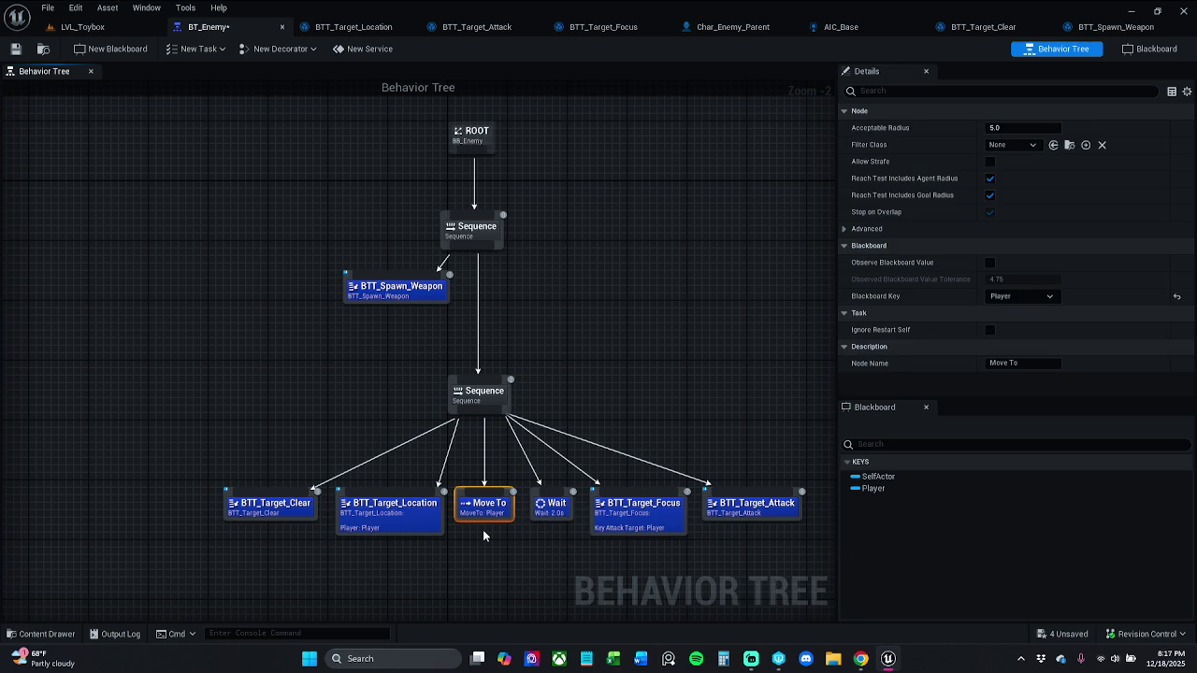
click(421, 524)
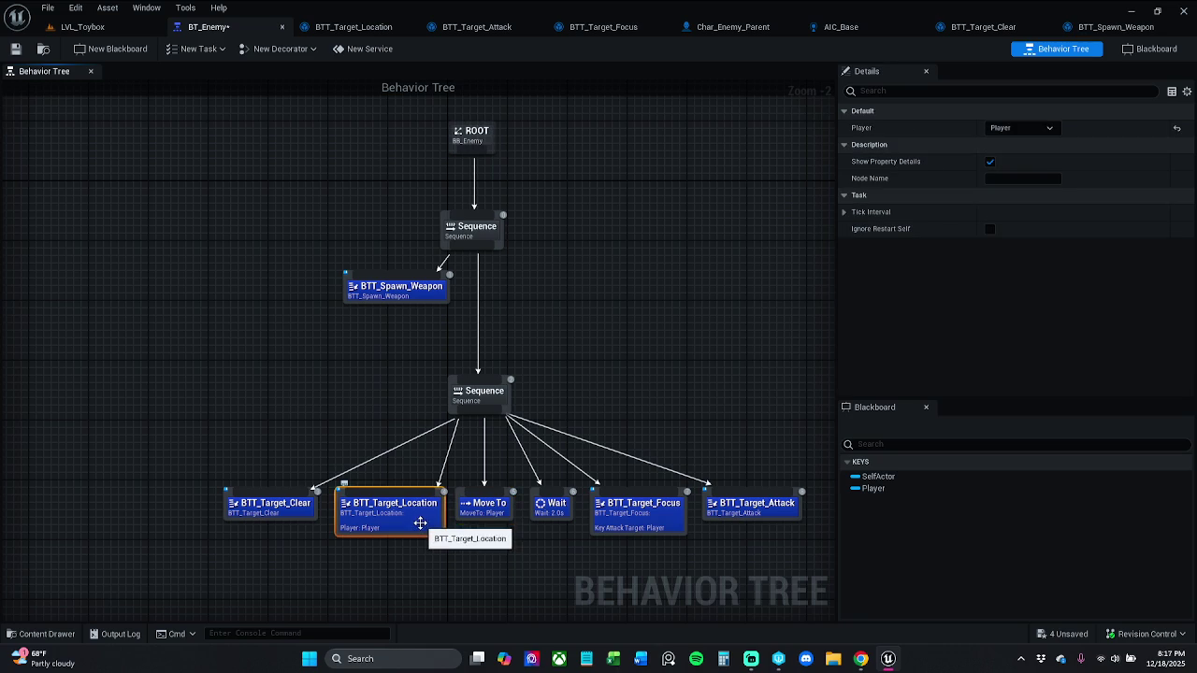
click(1034, 131)
click(1034, 133)
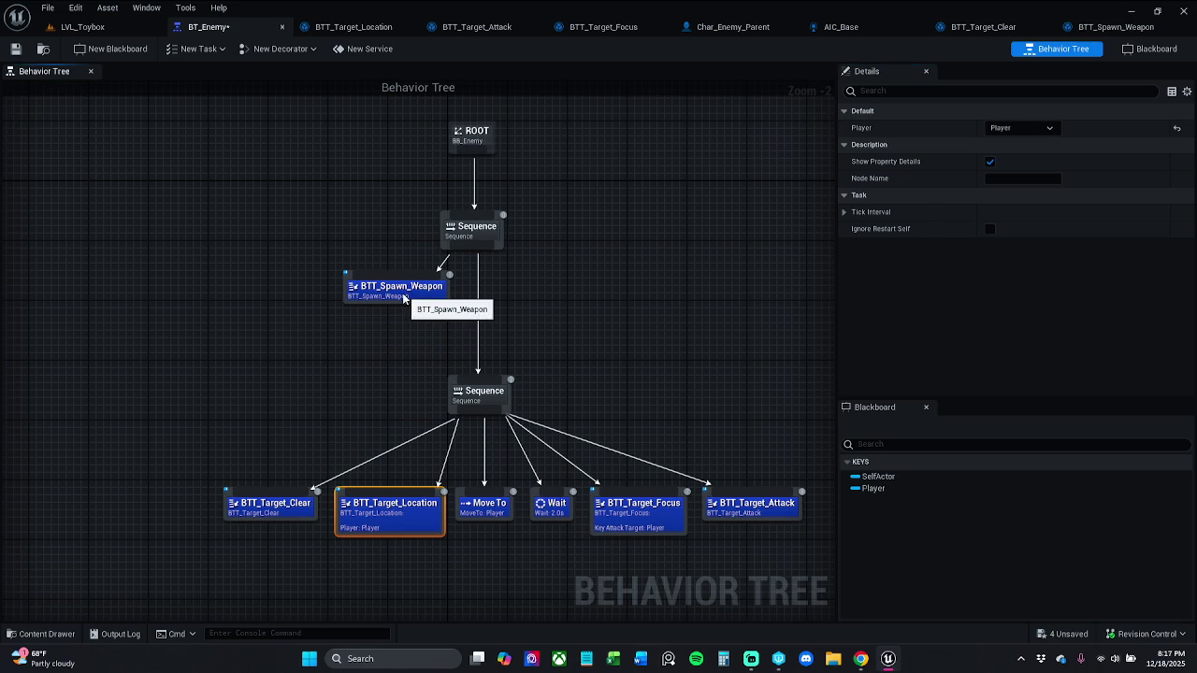
drag(408, 298, 400, 310)
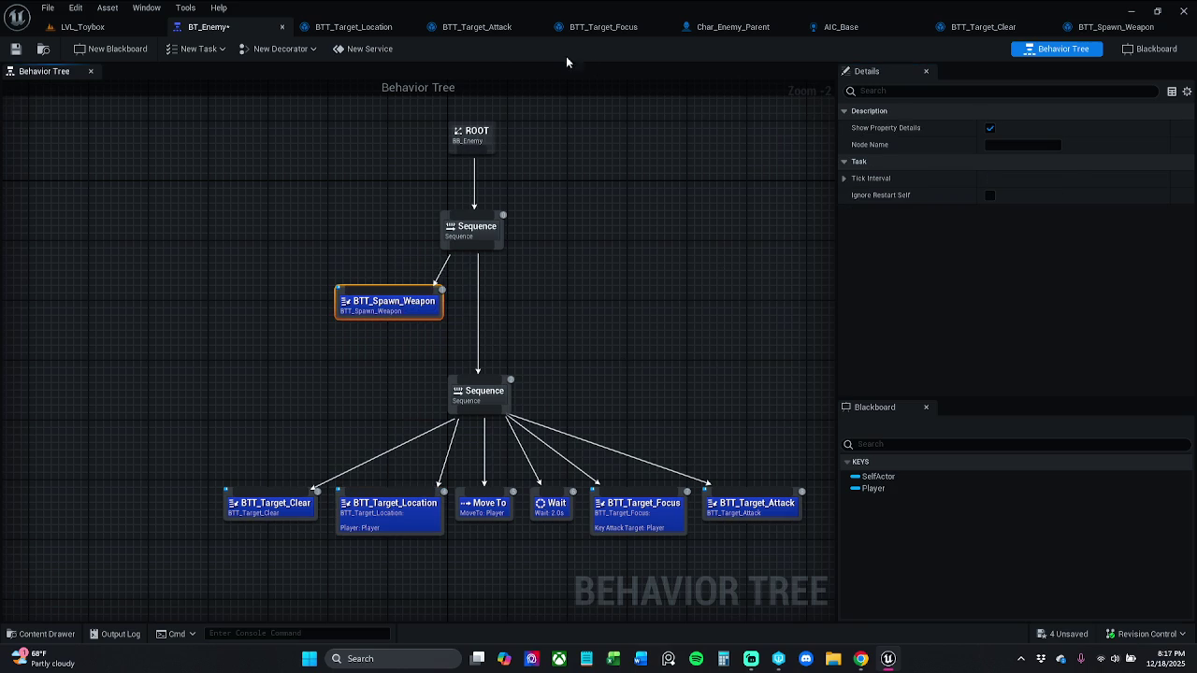
click(15, 49)
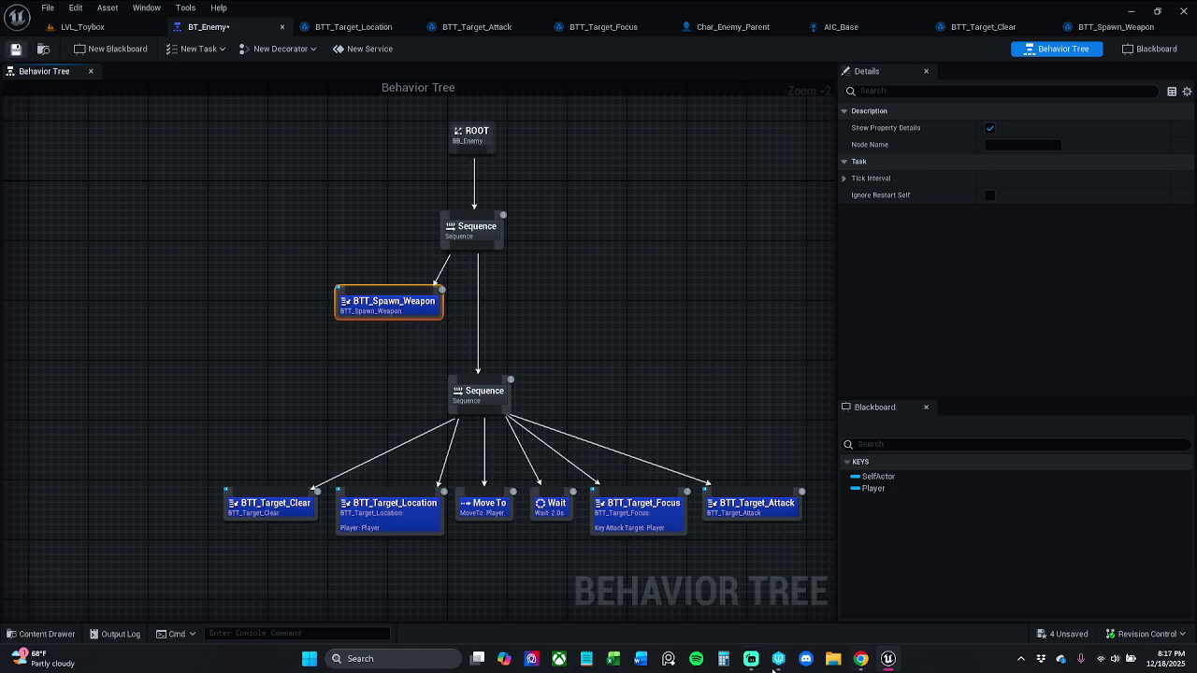